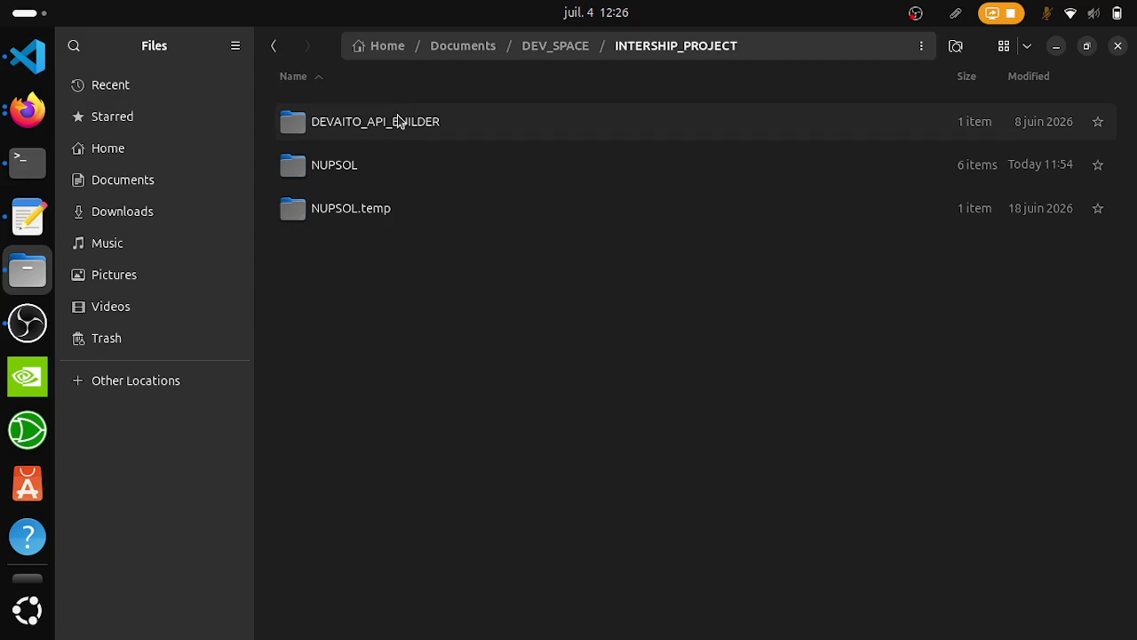
Step: Open the DEVAITO_API_BUILDER folder to browse its contents
click(432, 137)
click(437, 166)
double_click(424, 124)
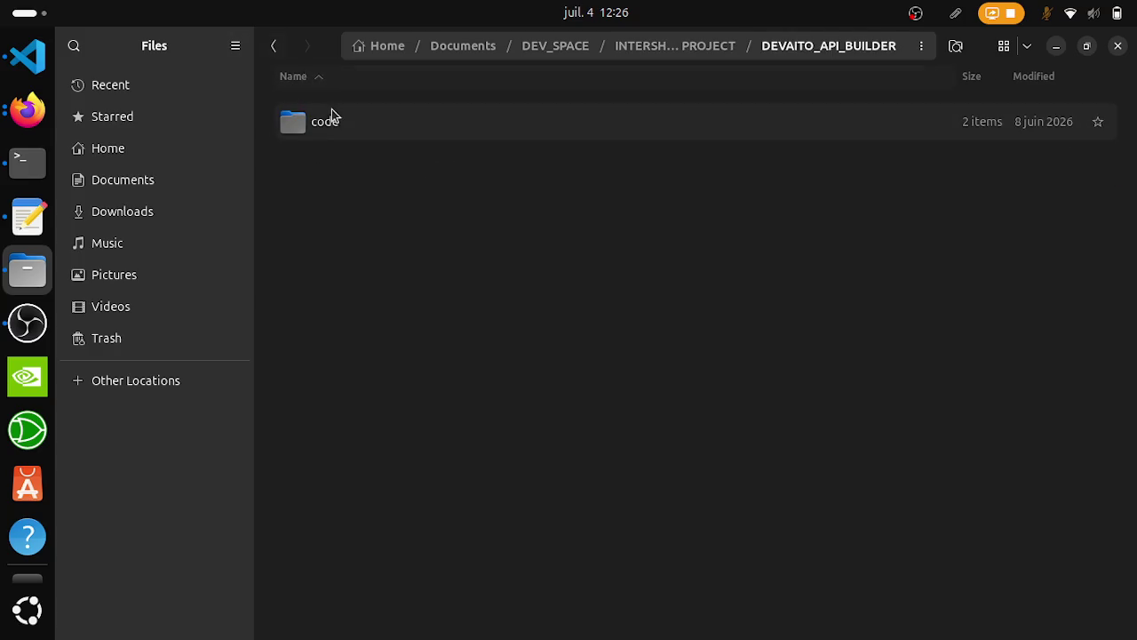
Step: Return to DEV_SPACE, open FUN_PROJECTS > ACTIVES, and select the MONGOOSE project folder
click(274, 46)
click(274, 46)
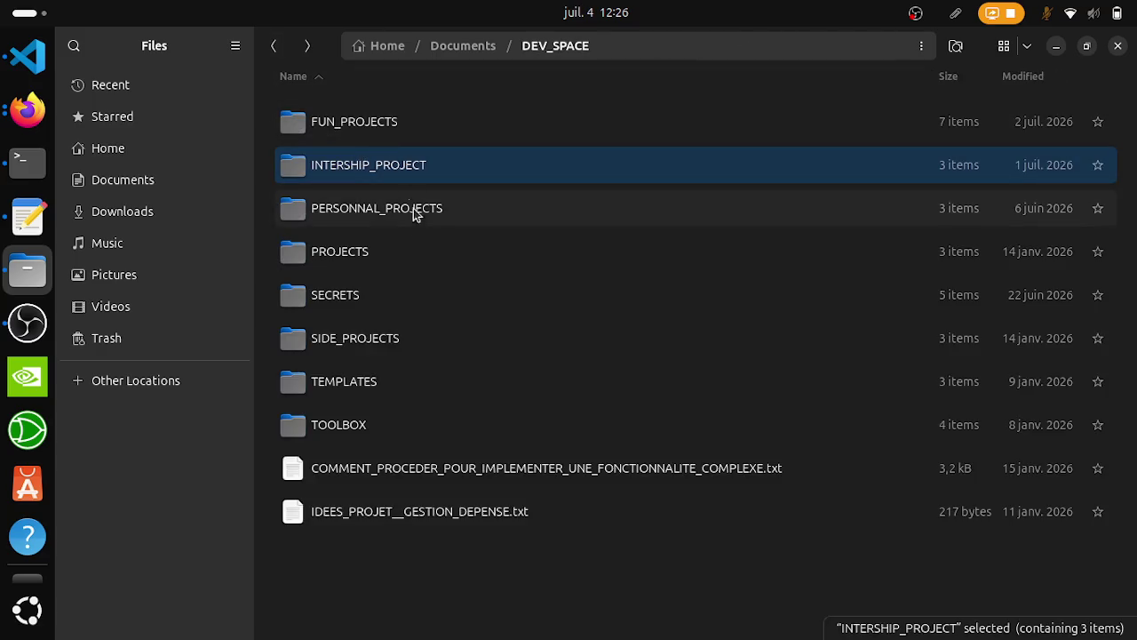
double_click(391, 122)
double_click(373, 138)
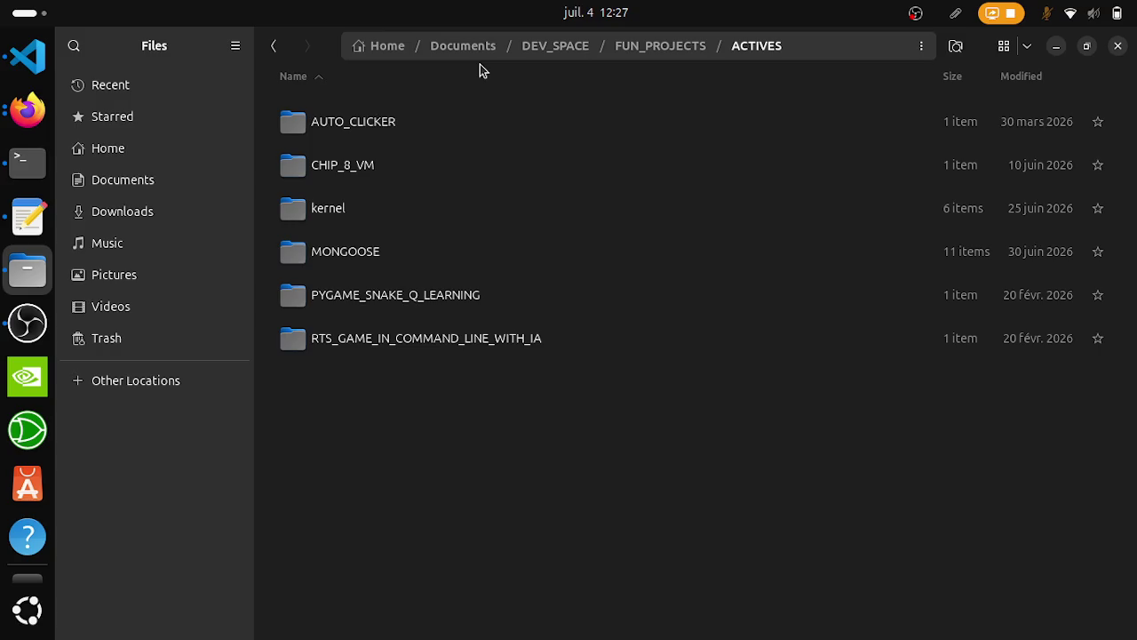
click(399, 258)
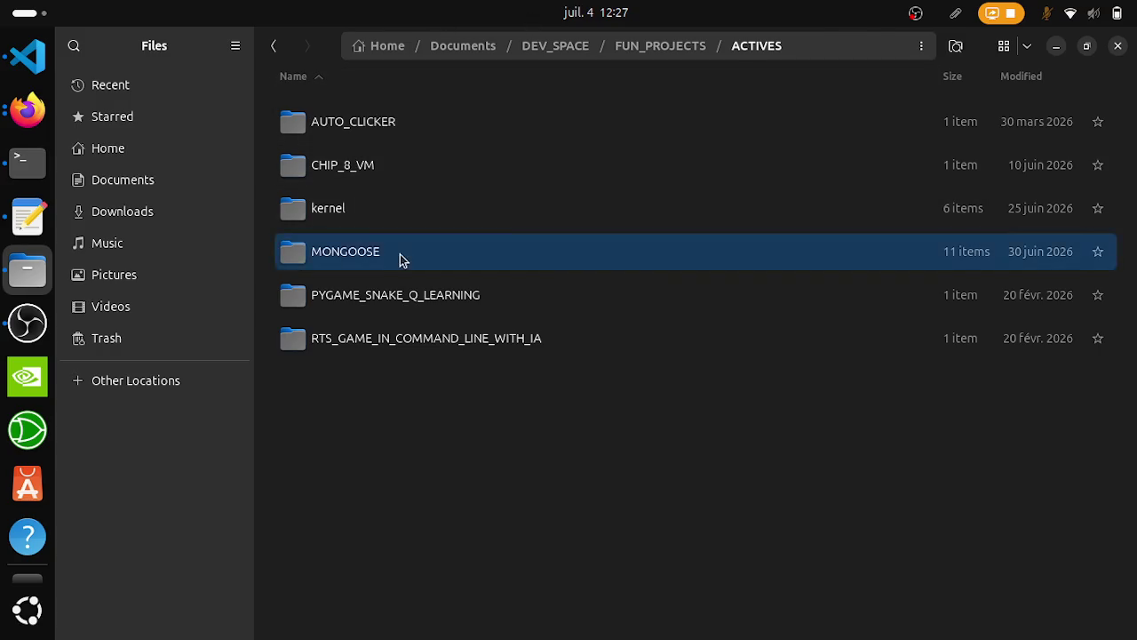
Step: Open MONGOOSE's code folder, check the empty BACKEND folder, and return to code
double_click(400, 258)
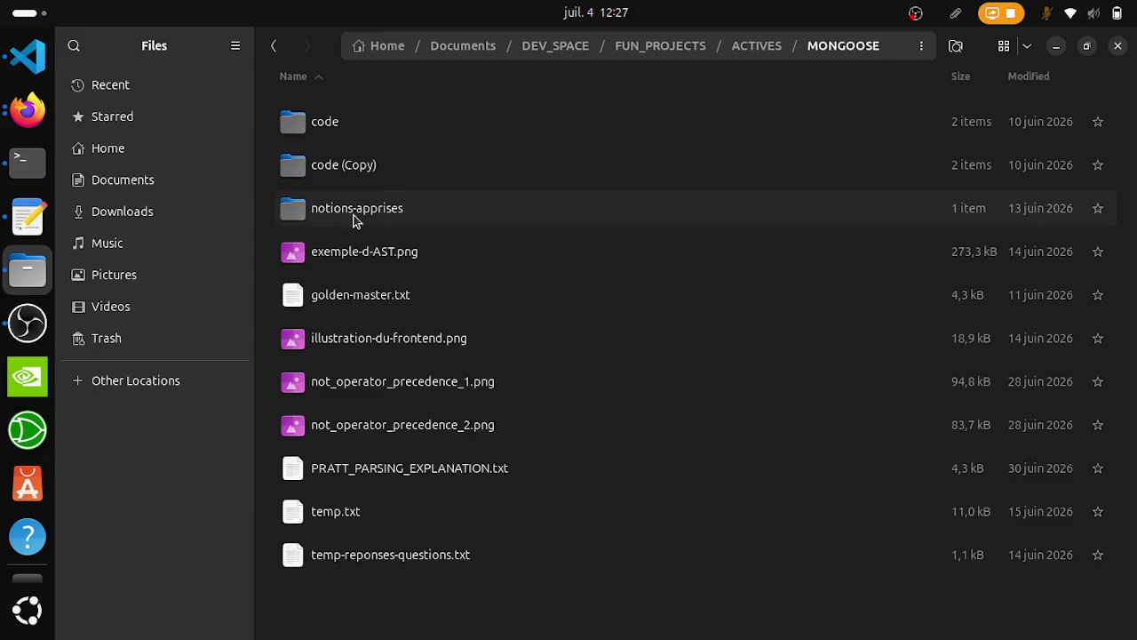
double_click(359, 123)
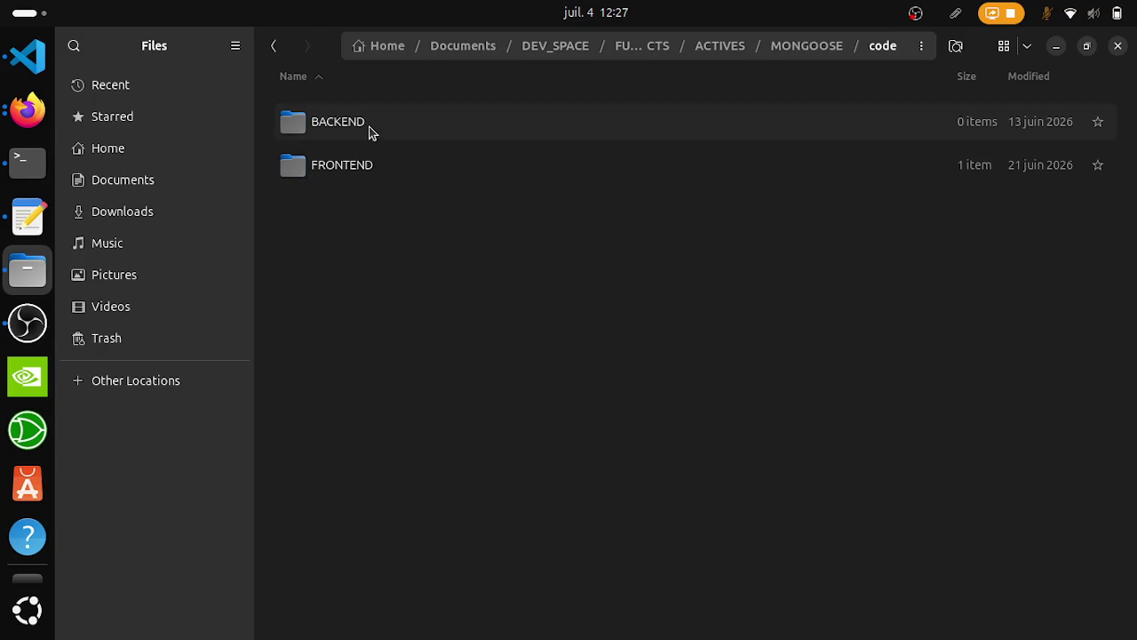
double_click(370, 134)
click(274, 42)
Step: Inspect the FRONTEND mongoose source files, then step back up to the code folder
double_click(380, 171)
double_click(338, 125)
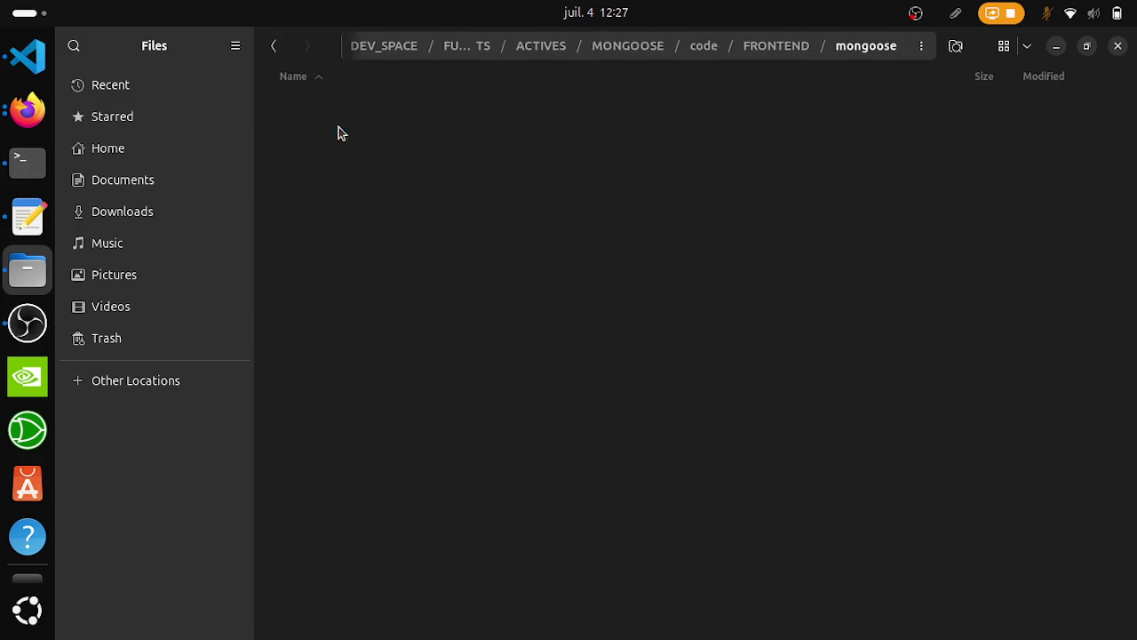
scroll(400, 391, down, 5)
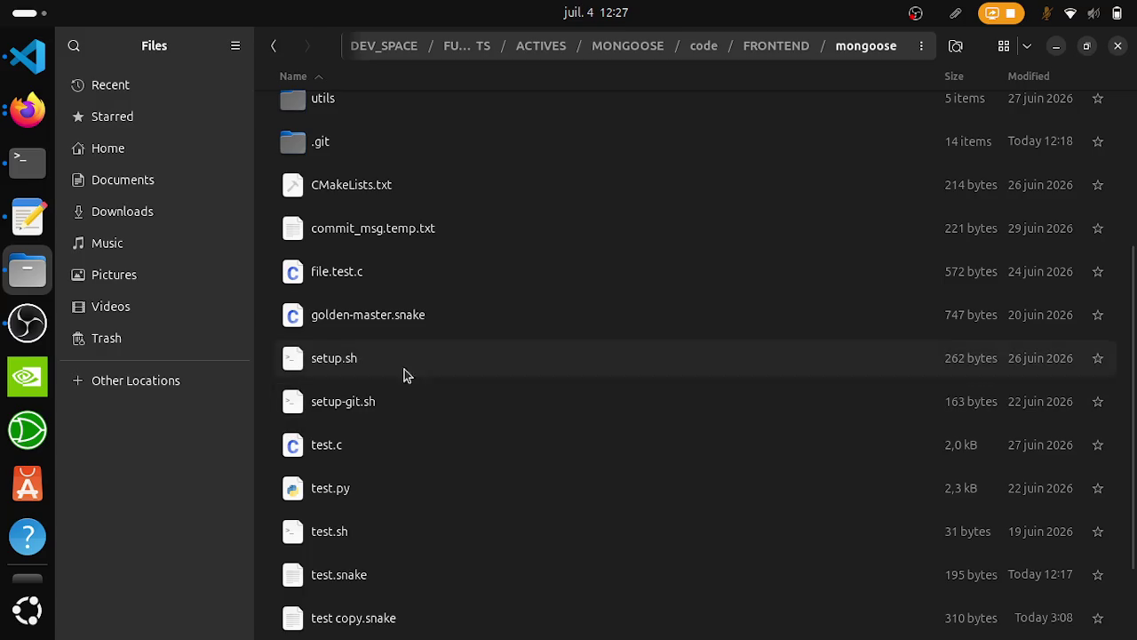
scroll(319, 141, up, 4)
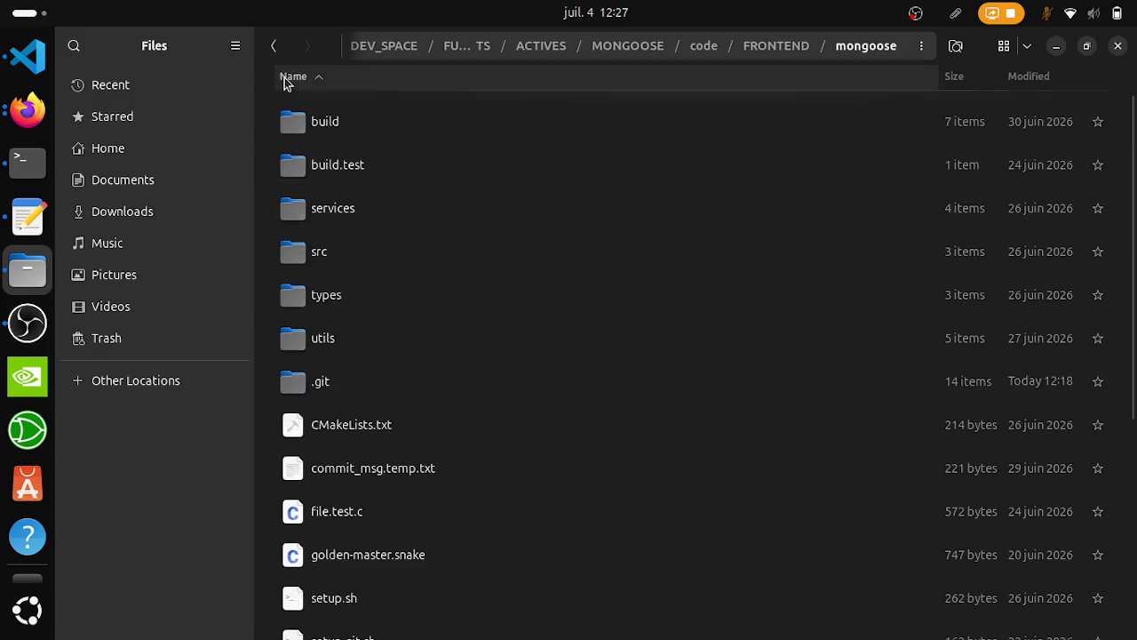
click(277, 49)
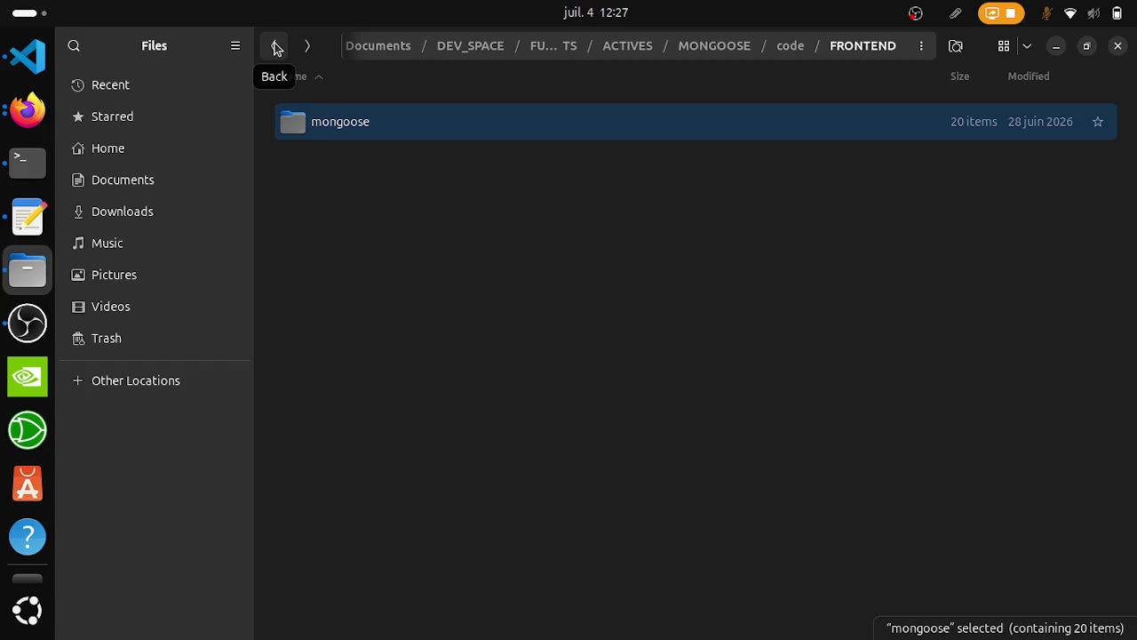
click(277, 49)
click(424, 337)
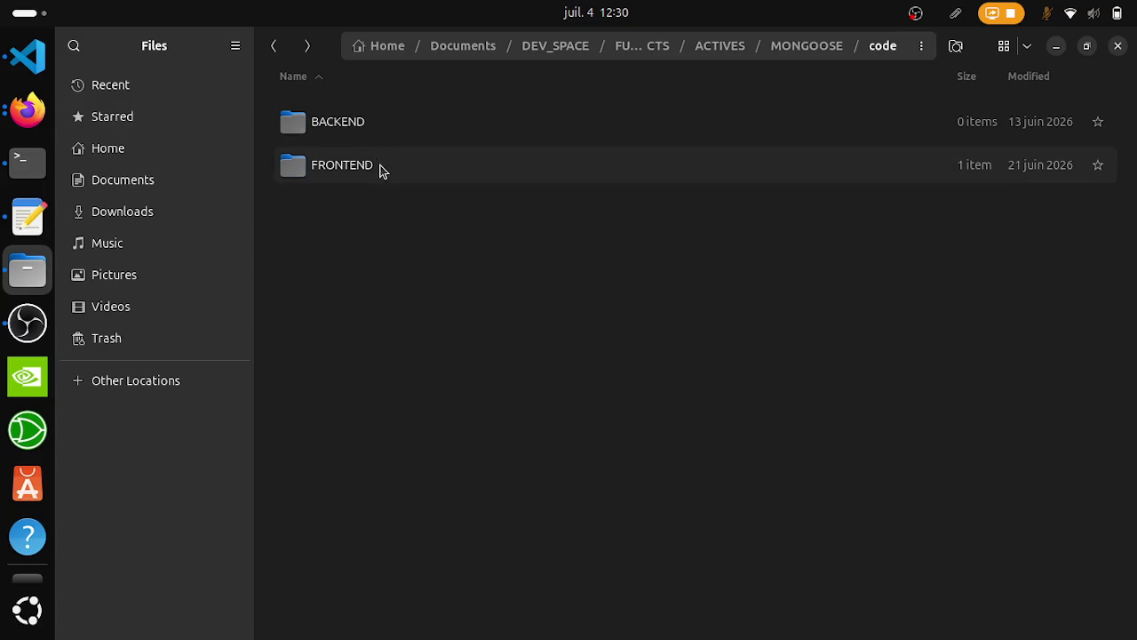
click(271, 46)
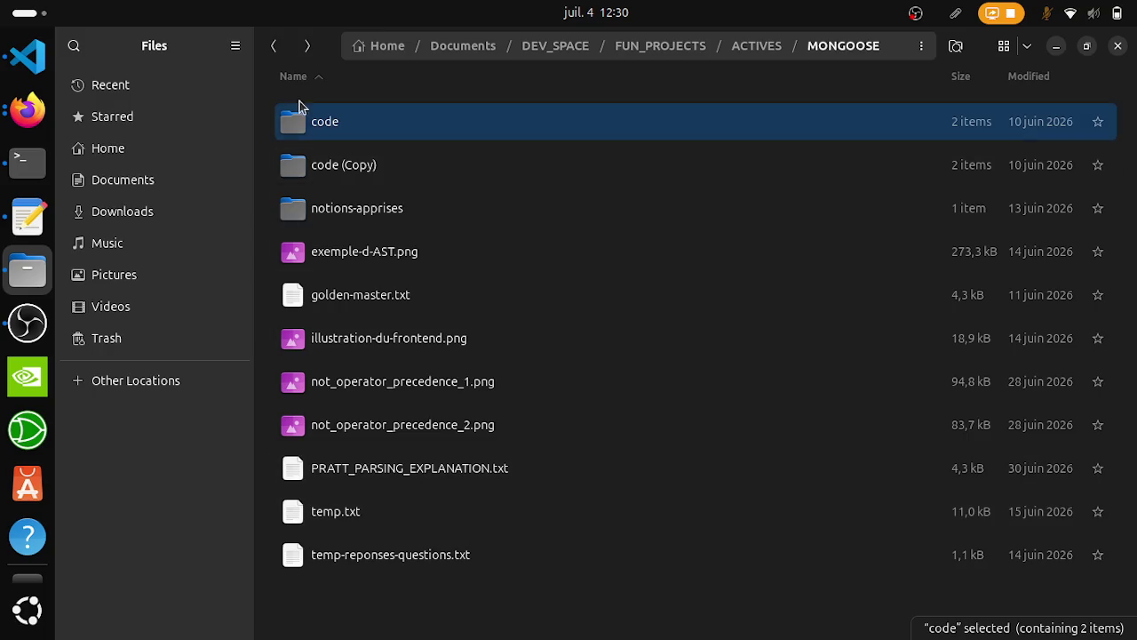
Step: Jump via breadcrumbs to FUN_PROJECTS and open audit-principal-conversation-prompt.md in VS Code
click(737, 51)
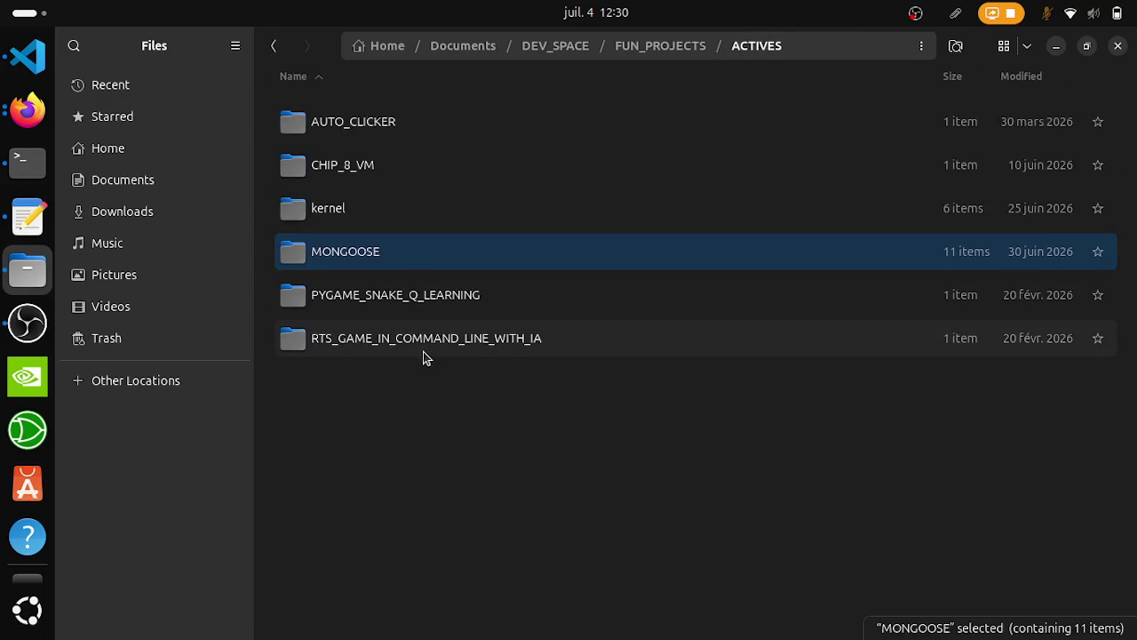
click(700, 51)
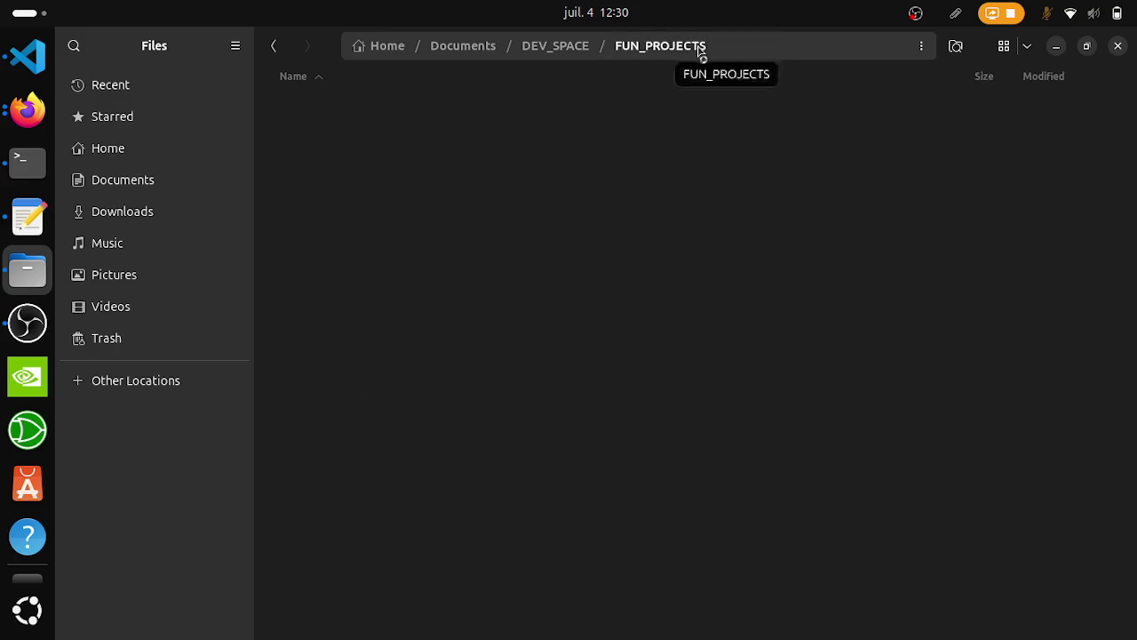
click(416, 266)
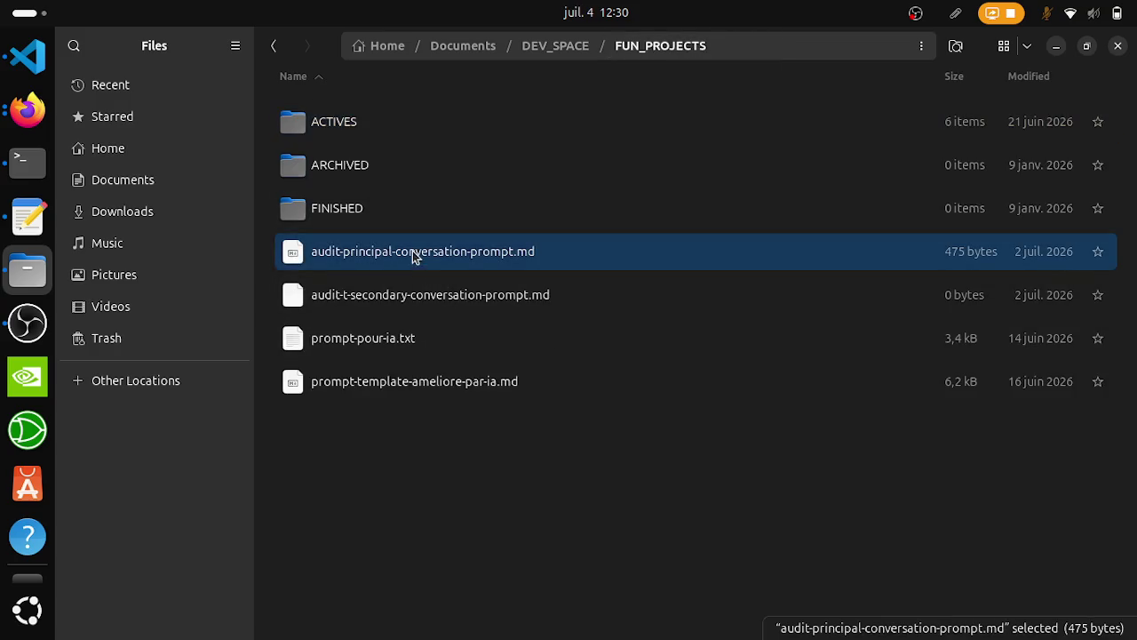
double_click(490, 253)
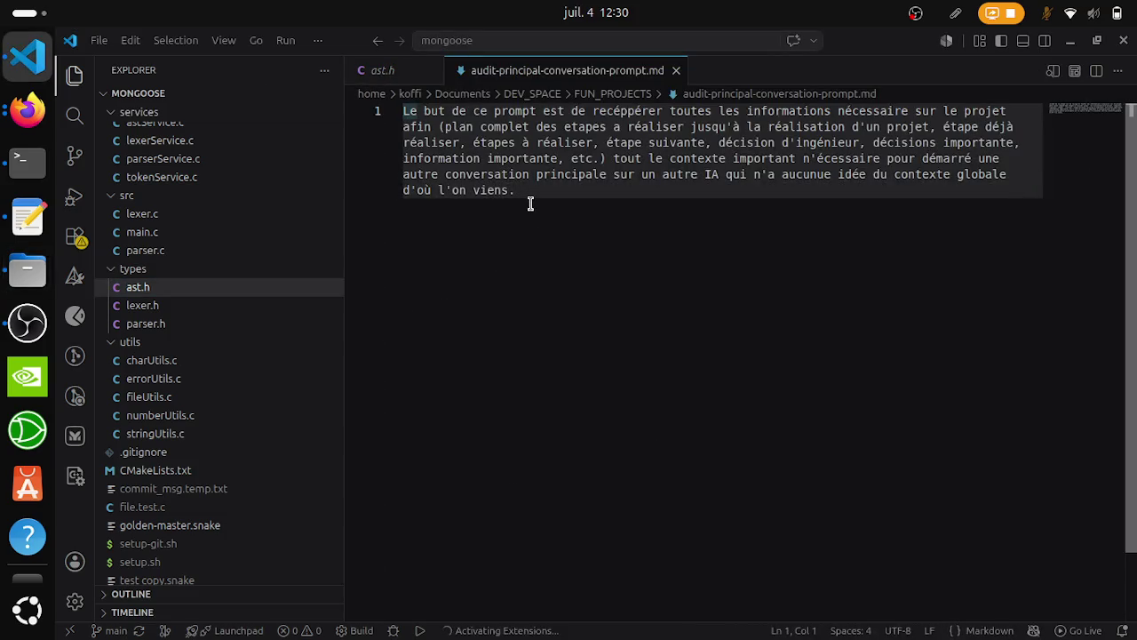
Step: Prefix the prompt paragraph with 'NB:' and select the text that follows it
key(ctrl+shift+Home)
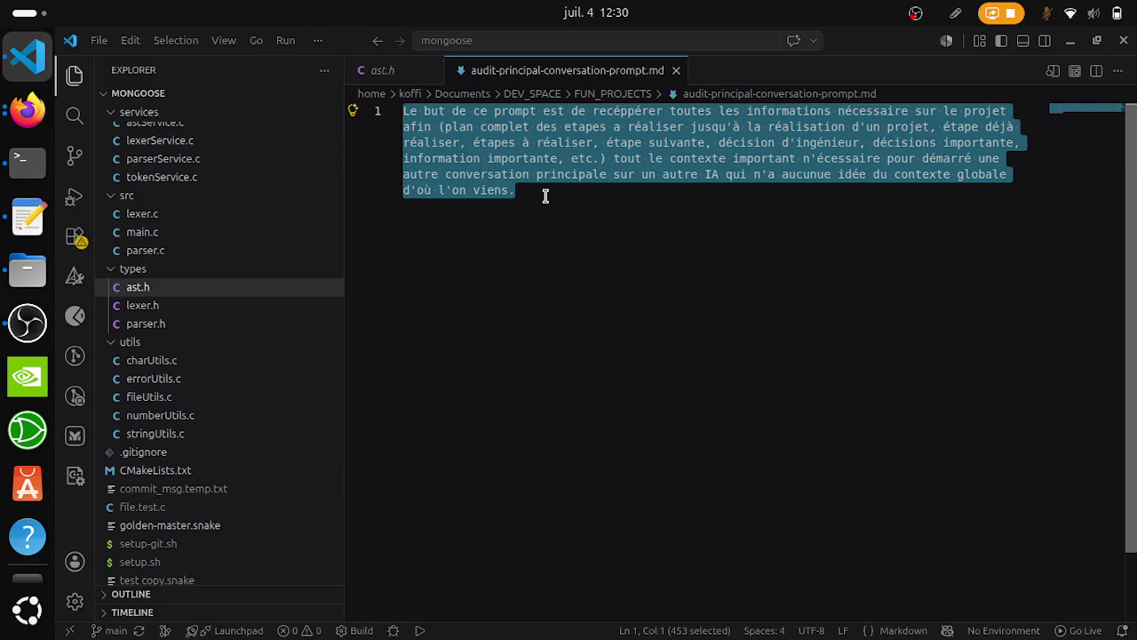
key(Left)
text(NB:)
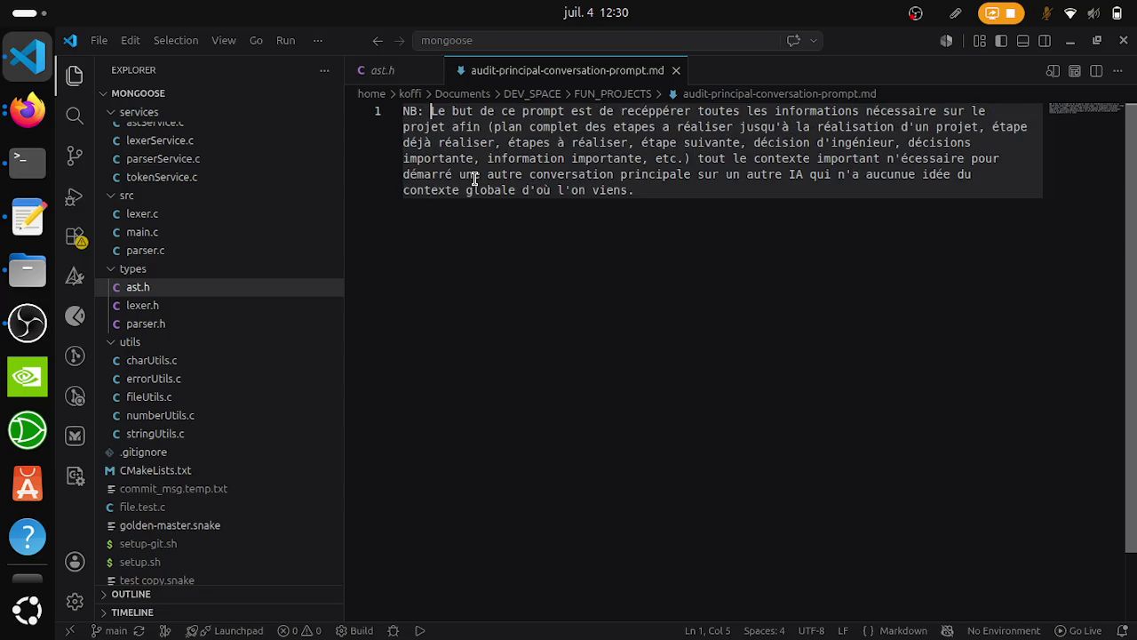
mouse_move(703, 190)
mouse_down()
mouse_move(507, 122)
mouse_move(433, 111)
mouse_up()
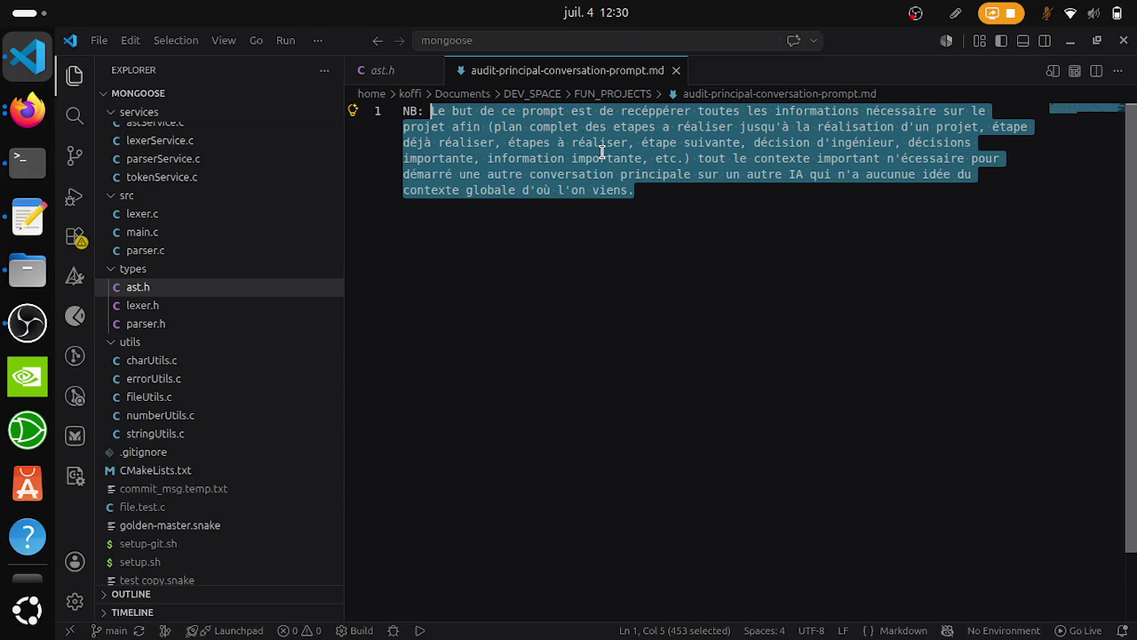
click(720, 211)
click(28, 110)
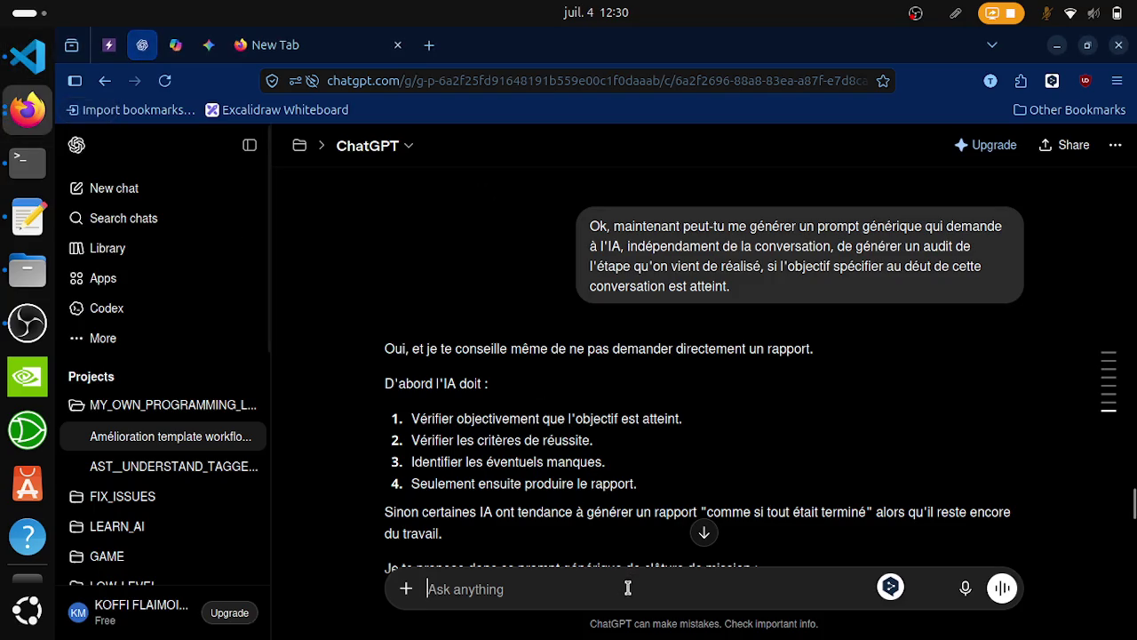
Step: Type 'Je veux que tu me génère un prompt complet.' and paste the prompt paragraph
text(Je v)
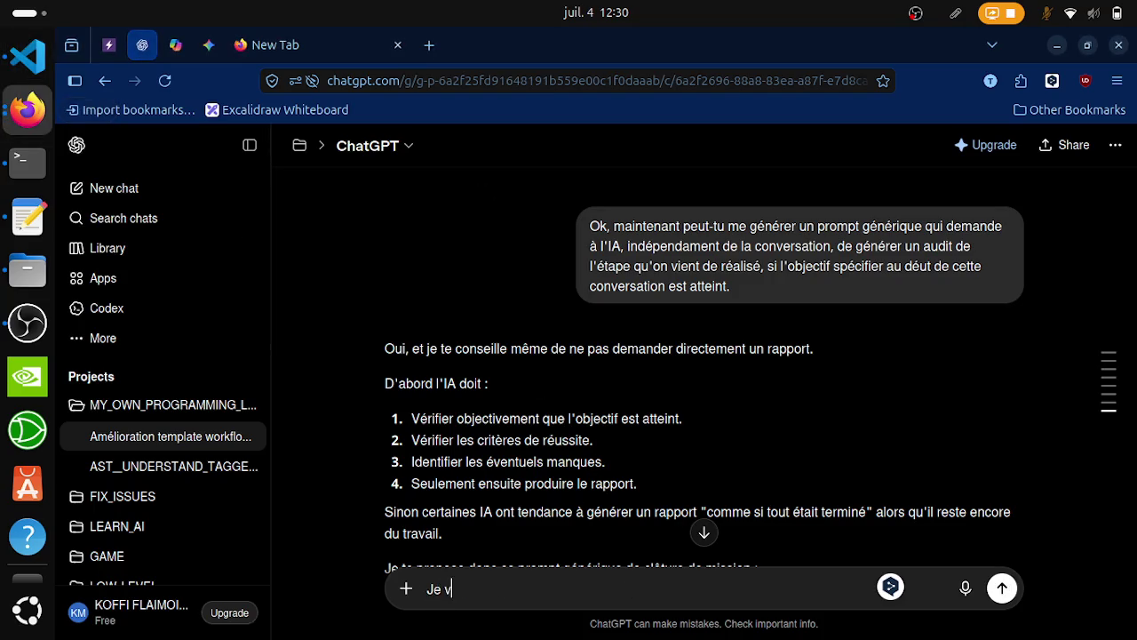
text(eux qUE TU)
key(BackSpace)
key(BackSpace)
key(BackSpace)
text(que tu me gén)
text(ère)
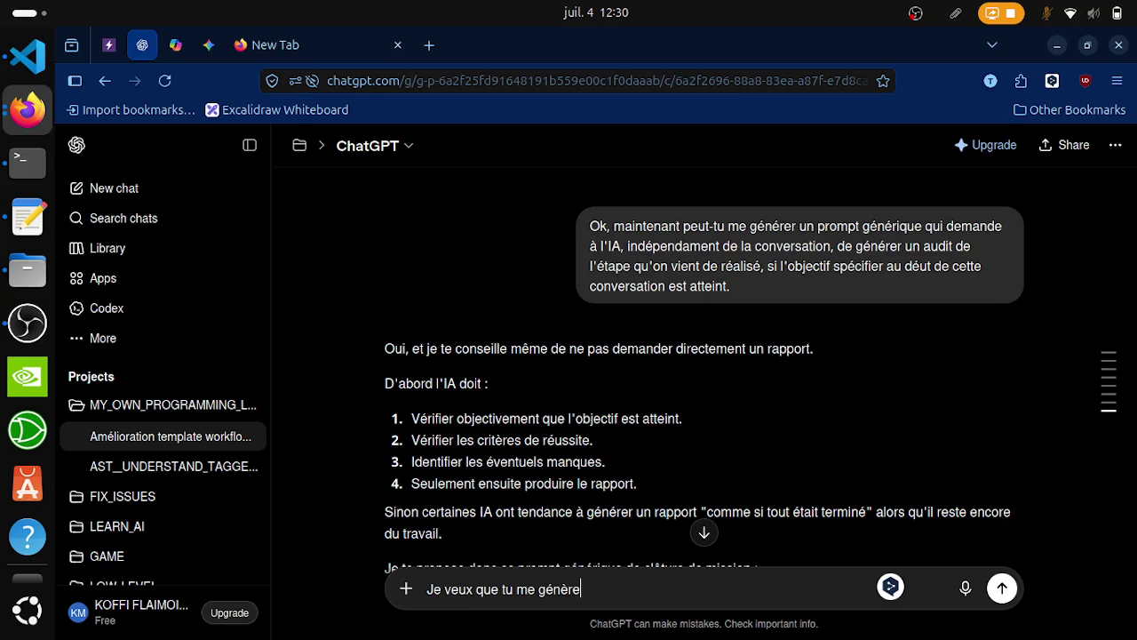
text( un prom)
text(pt détail)
text(l)
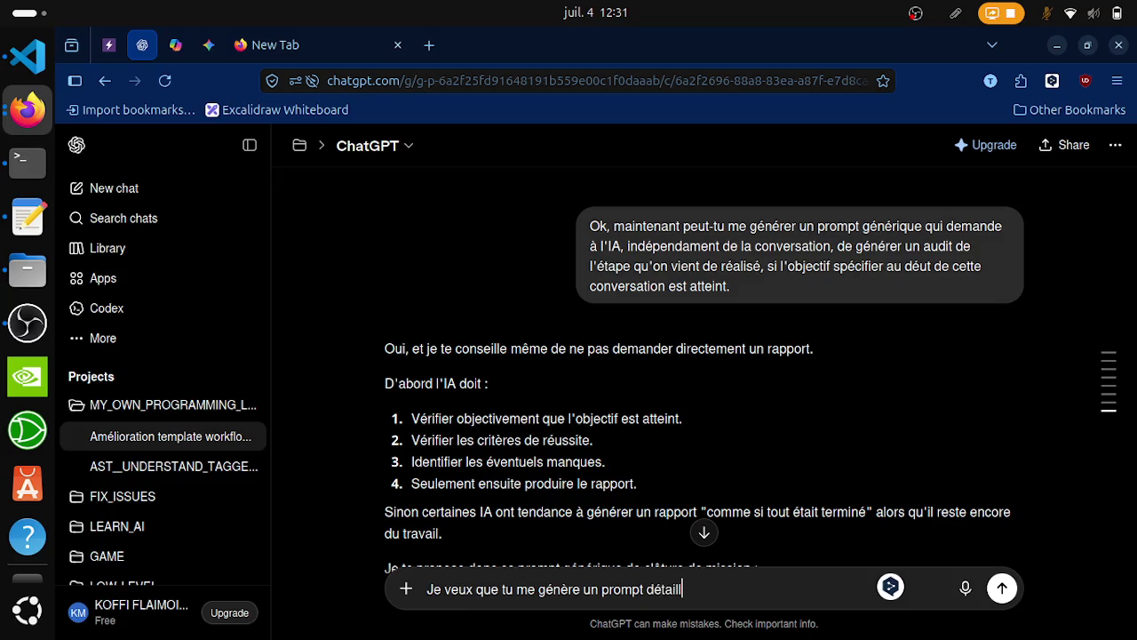
text(é)
text(.)
key(BackSpace)
key(BackSpace)
key(BackSpace)
text(complet.)
text(Le but de ce prompt est de recéppérer toutes les informations nécessaire sur le projet afin (plan complet des etapes a réaliser jusqu'à la réalisation d'un projet, étape déjà réaliser, étapes à réaliser, étape suivante, décision d'ingénieur, décisions importante, information importante, etc.) tout le contexte important n'écessaire pour démarré une autre conversation principale sur un autre IA qui n'a aucune idée du contexte globale d'où l'on viens.)
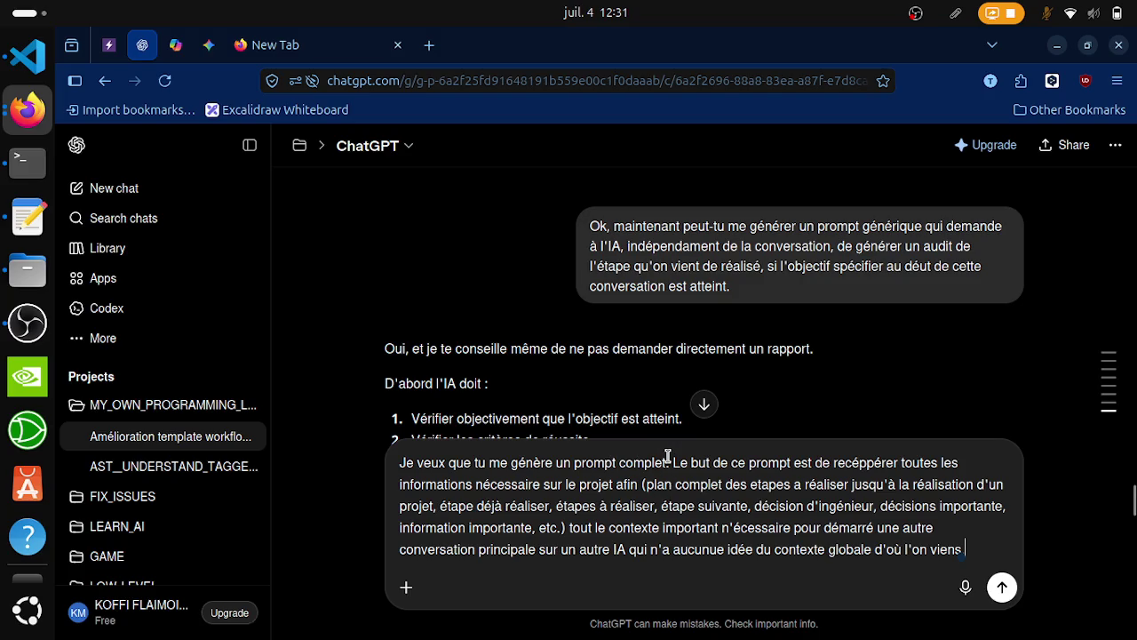
Step: Insert 'Ce prompt est destiné à la conversation principale et son but est de' and delete duplicated words
click(669, 461)
text(Ce p)
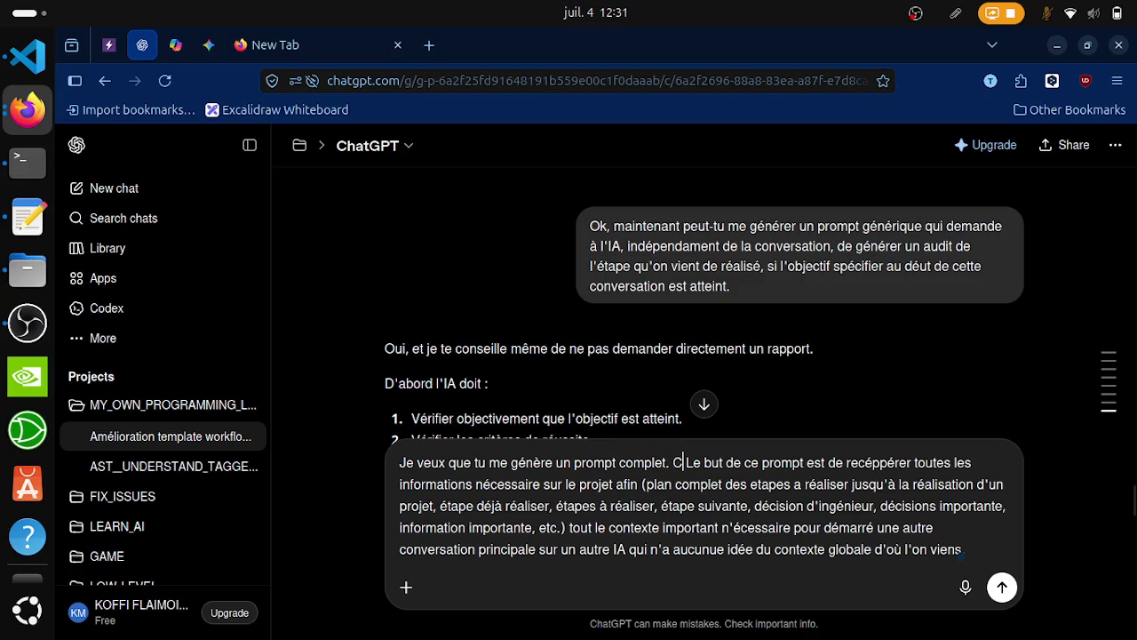
text(rompt est de)
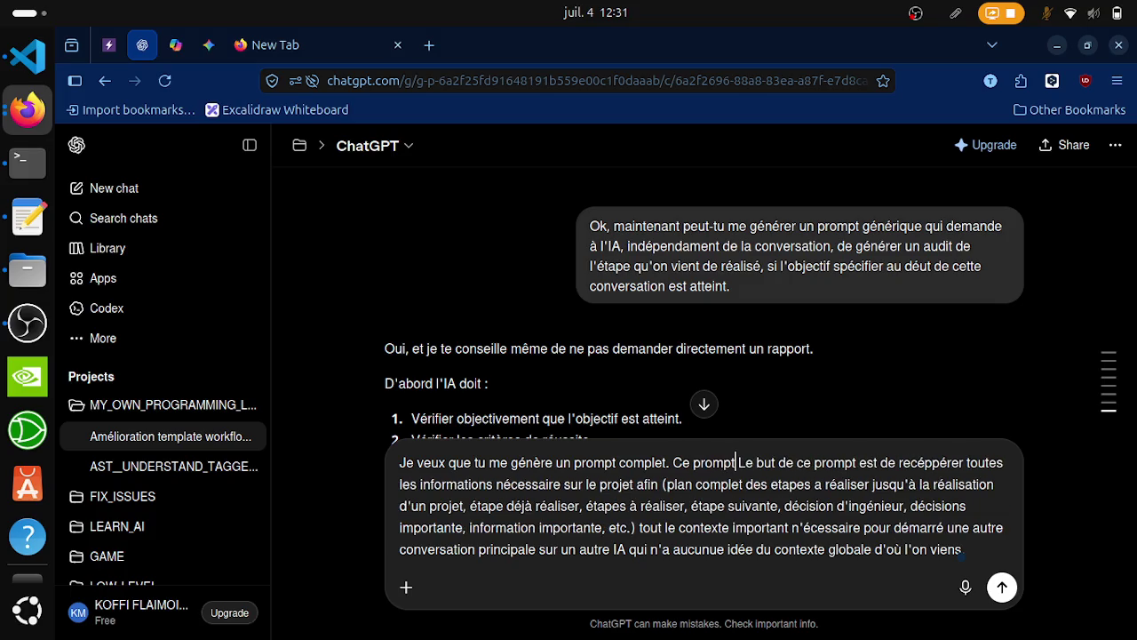
text(stiné à la )
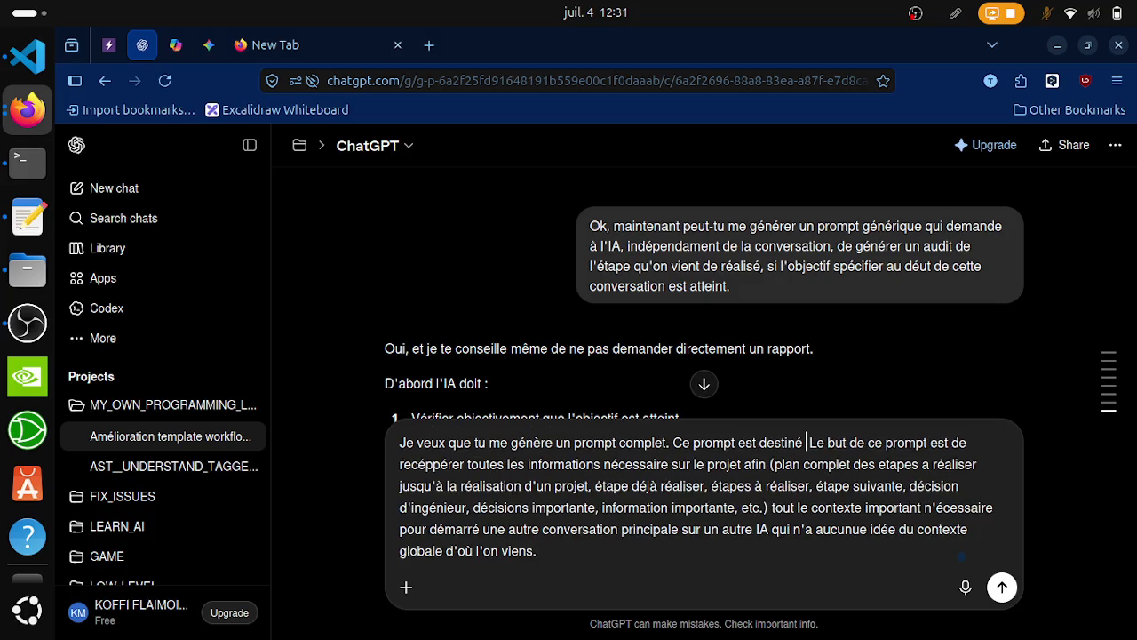
text(conversation )
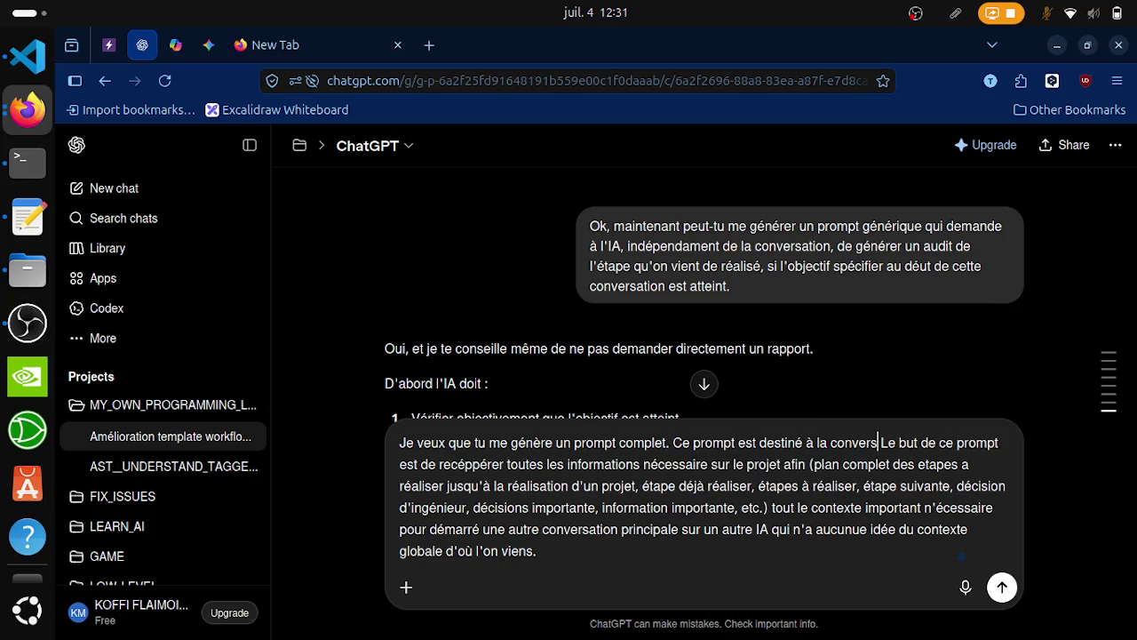
text(principale )
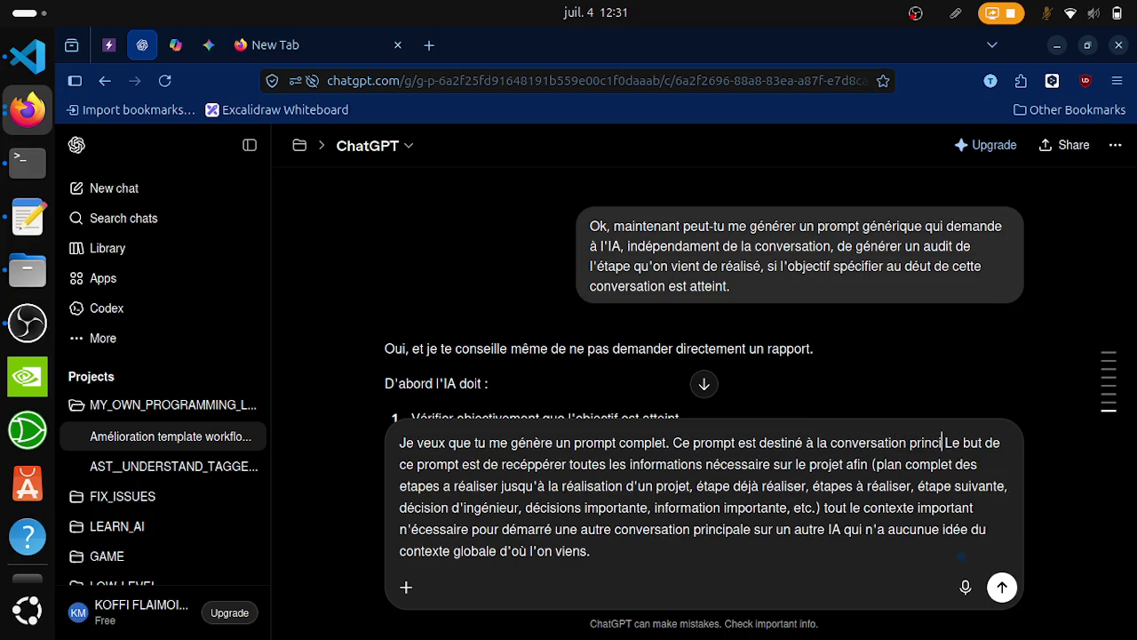
text(et son but e)
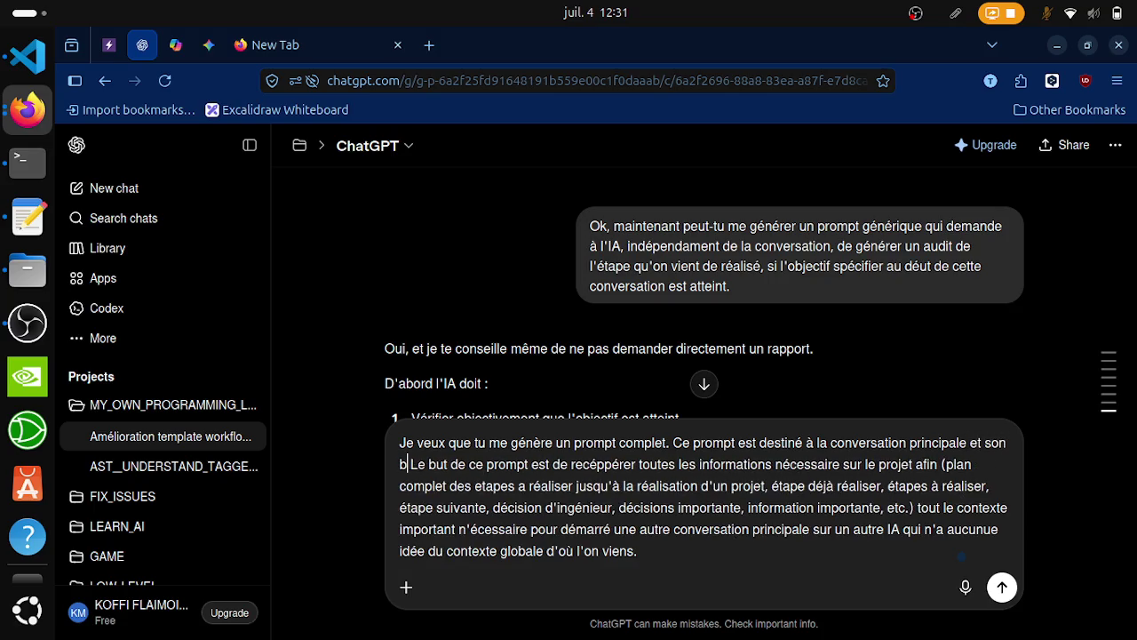
text(st de)
key(Delete)
key(Delete)
key(Delete)
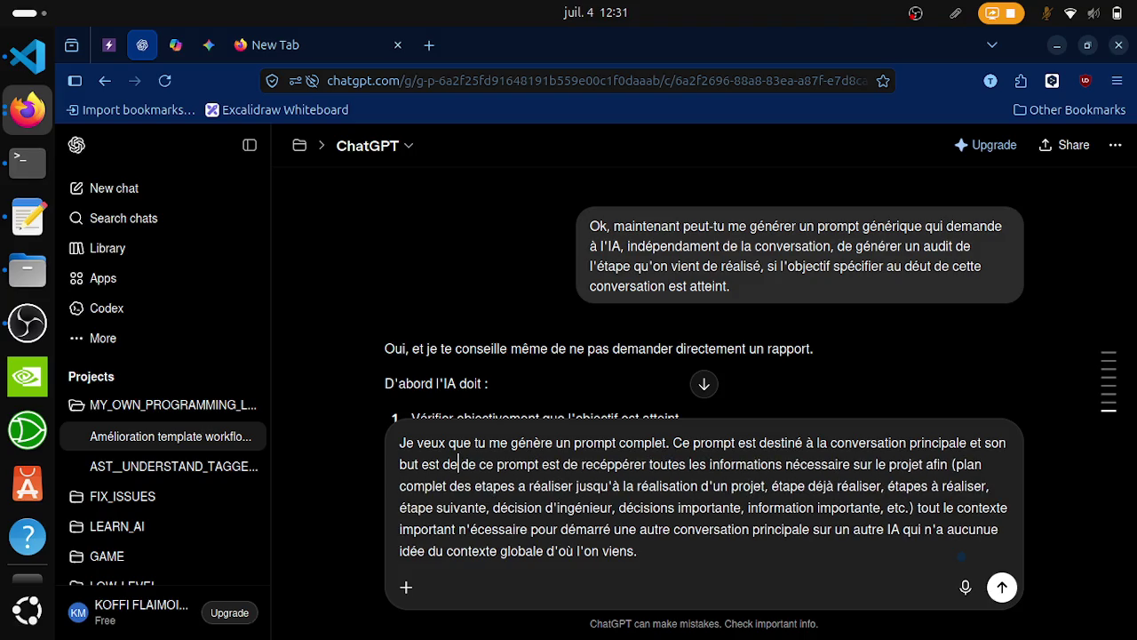
key(Delete)
key(Delete)
key(Delete)
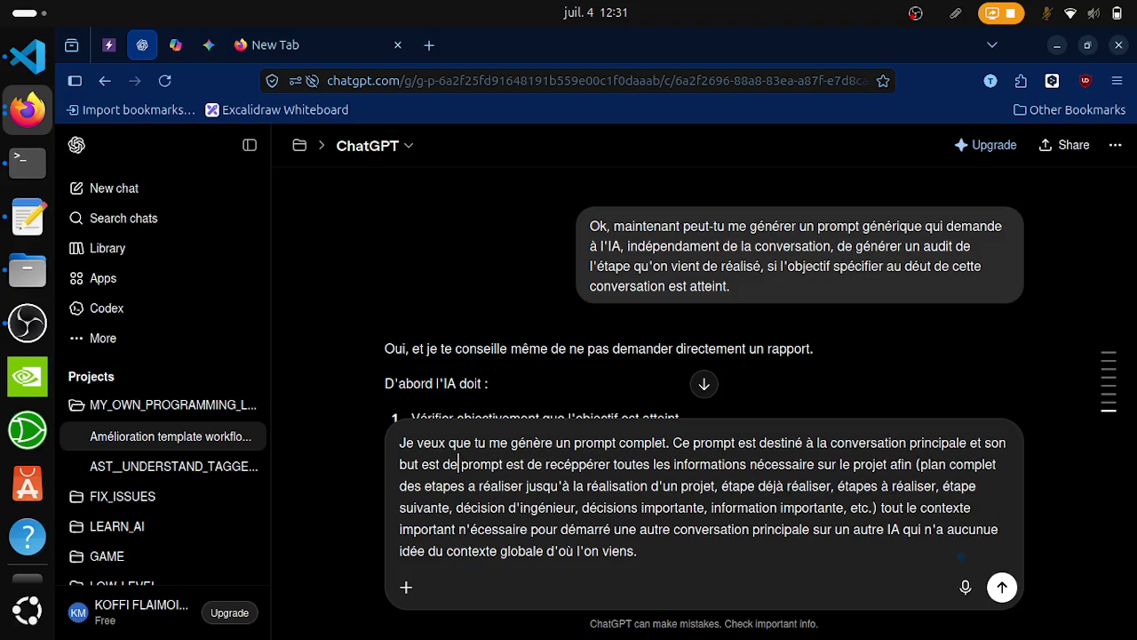
key(Delete)
key(Delete)
key(Delete)
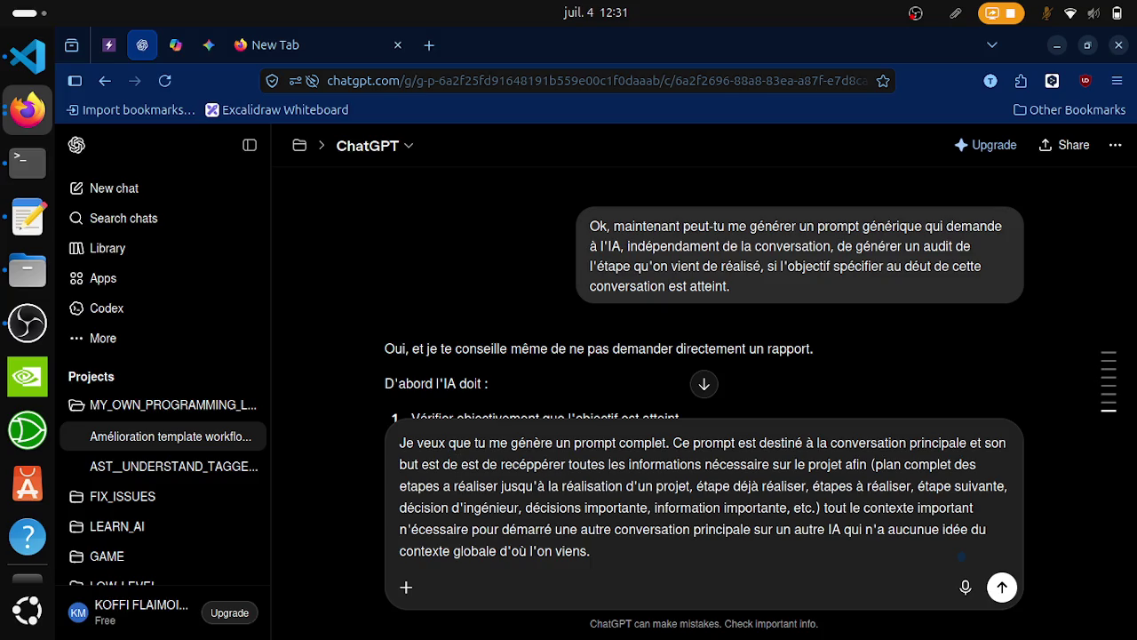
key(Delete)
key(Delete)
key(Delete)
key(Delete)
key(Delete)
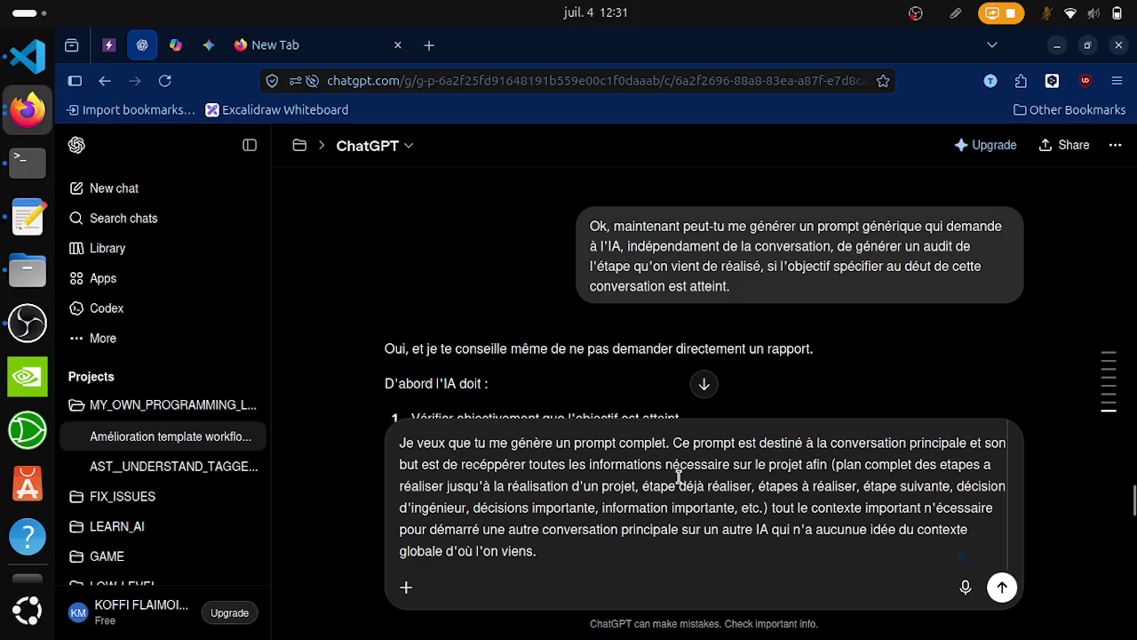
click(730, 464)
Step: Pluralize 'nécessaire' and translate the whole draft into English with DeepL's replace action
text(s)
click(740, 530)
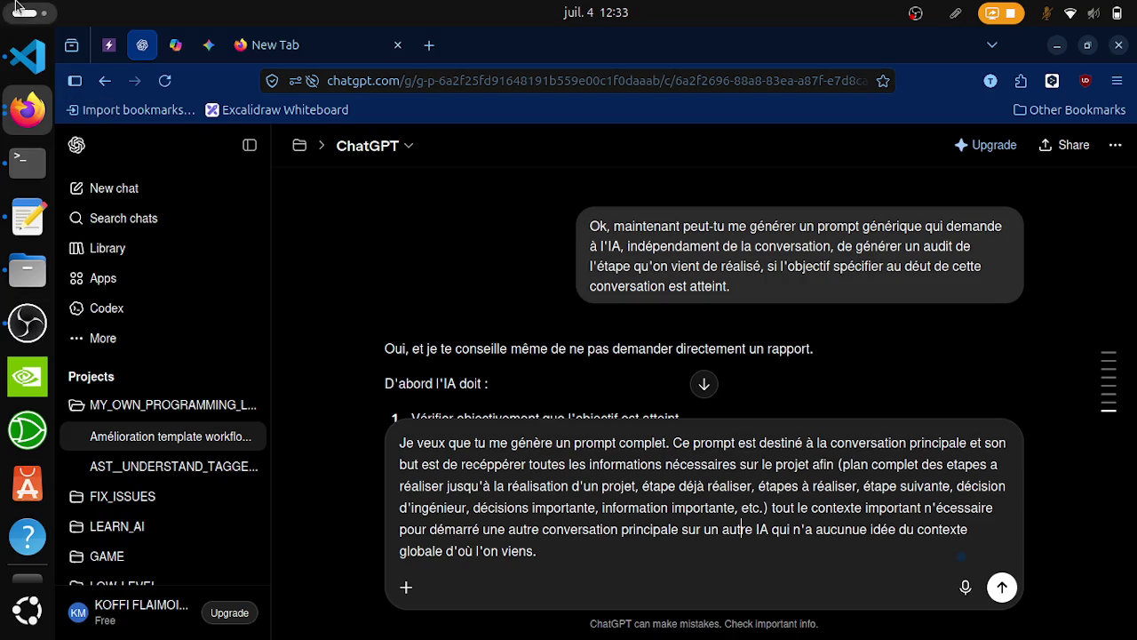
click(955, 550)
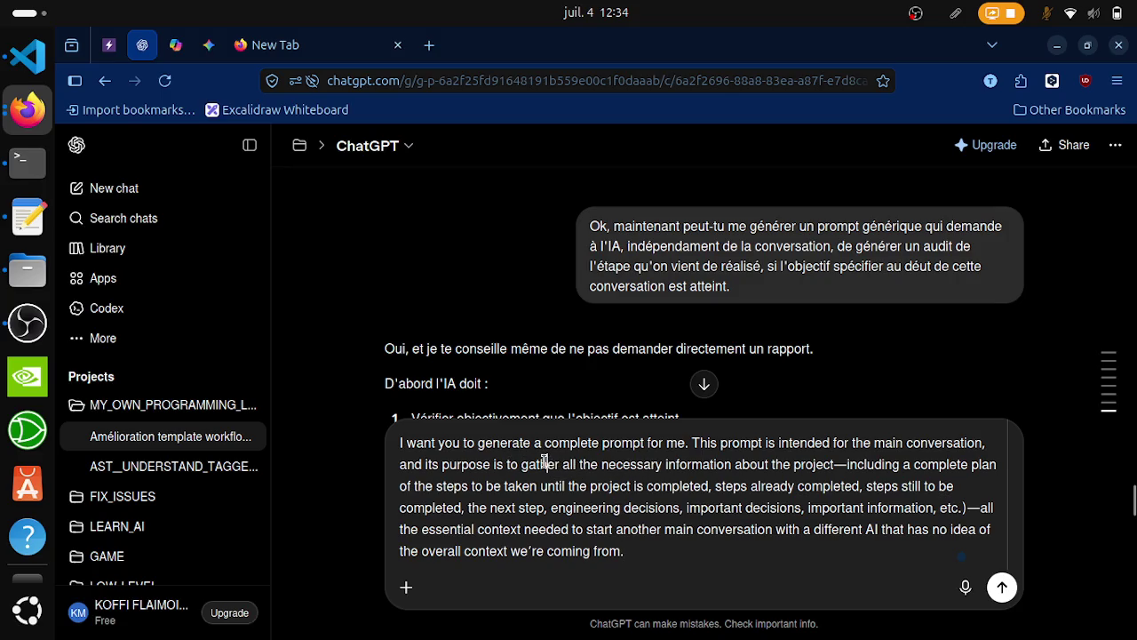
Step: Look up the French translation of 'gather' in the DeepL translator
double_click(542, 463)
click(578, 487)
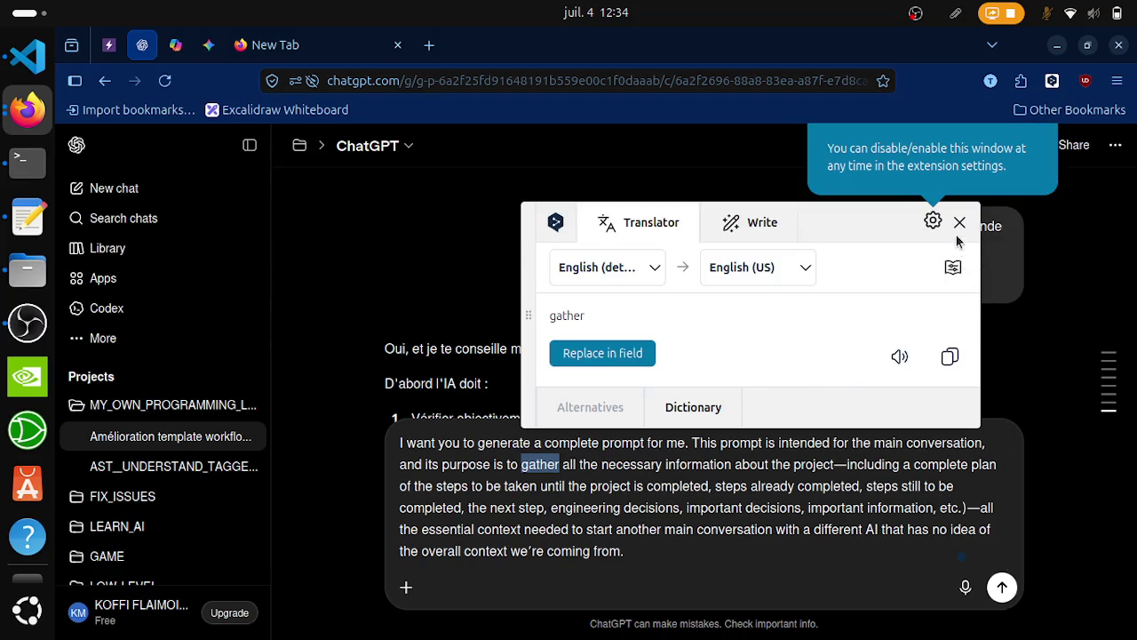
click(761, 269)
click(917, 376)
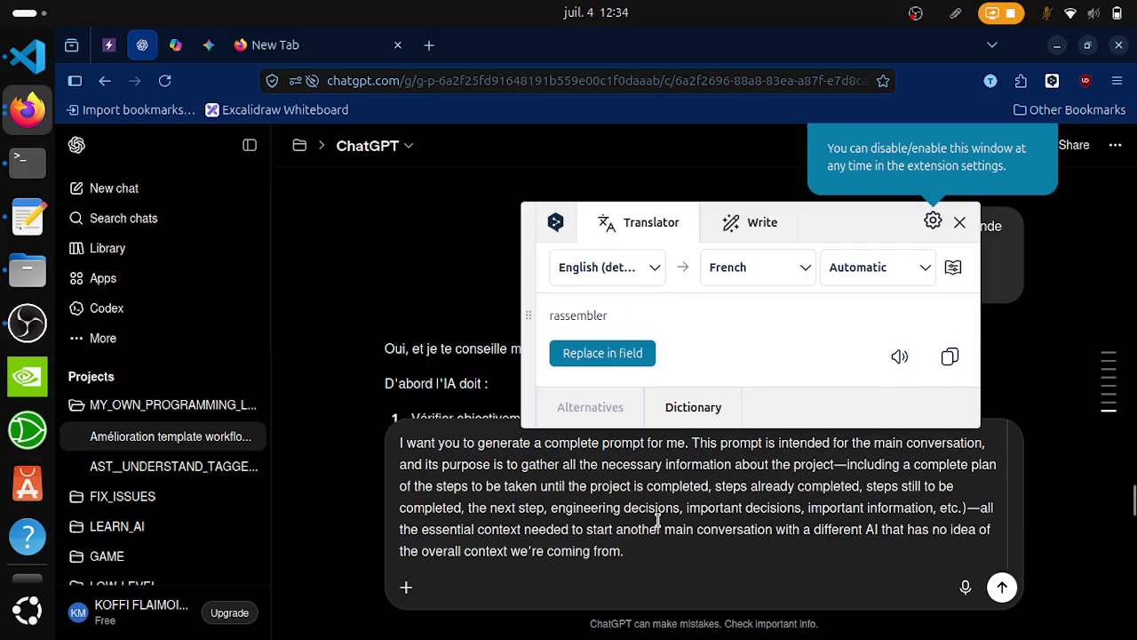
click(554, 507)
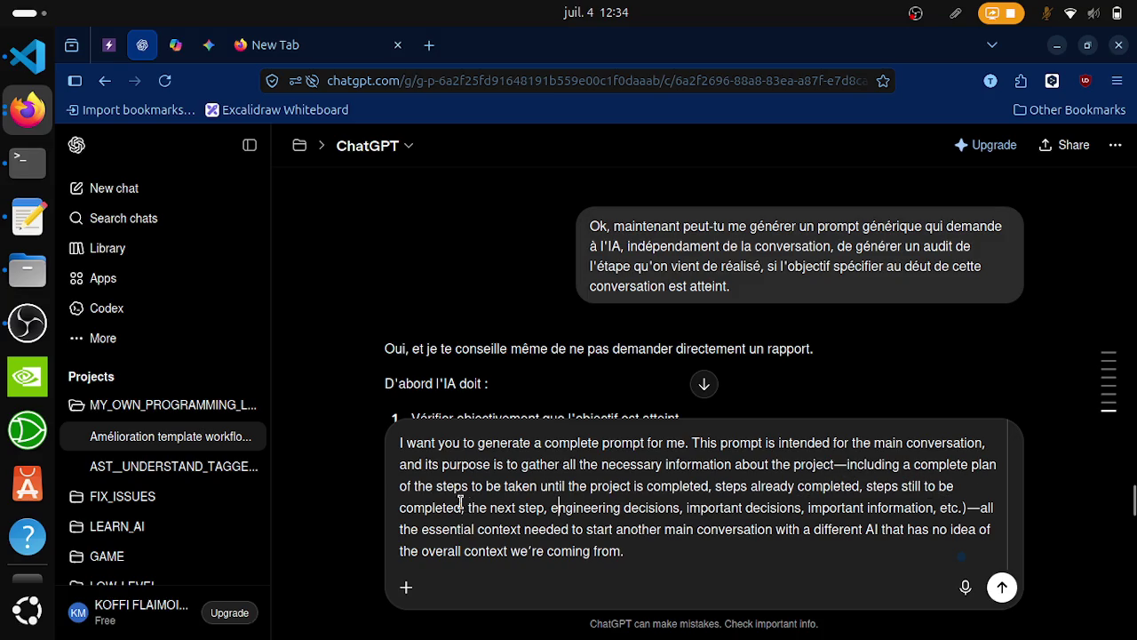
click(544, 495)
Step: Insert 'a complete and generic' into the first sentence of the draft
click(601, 444)
text(a complete and gene)
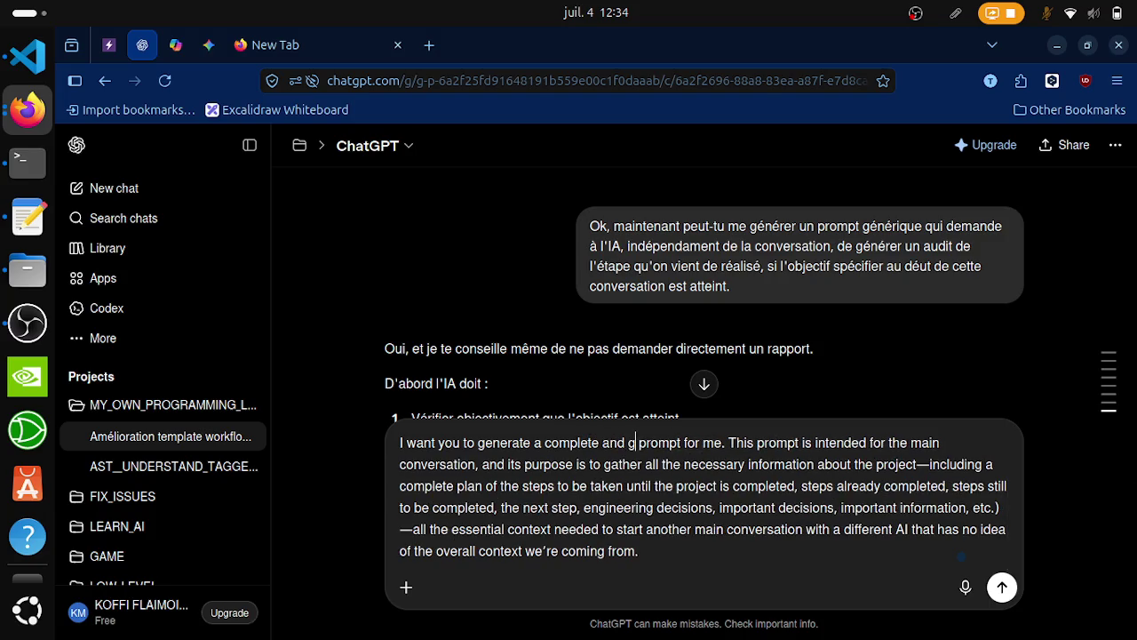
text(ric)
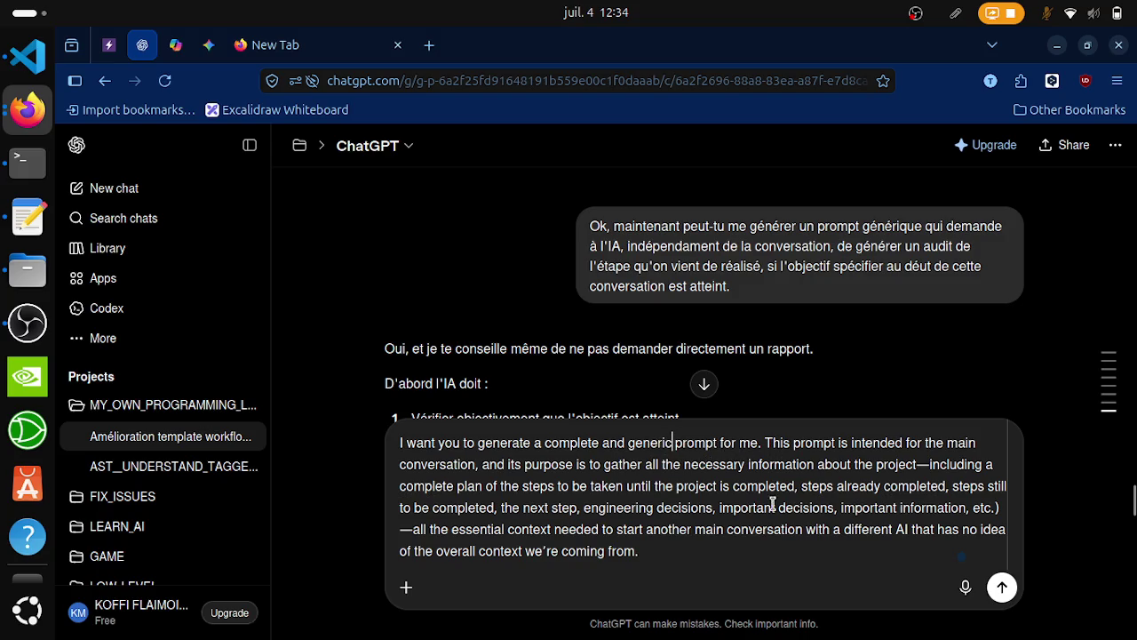
click(682, 559)
Step: Append 'The main conversation has to answer in English' and send the request
text(The)
text( main)
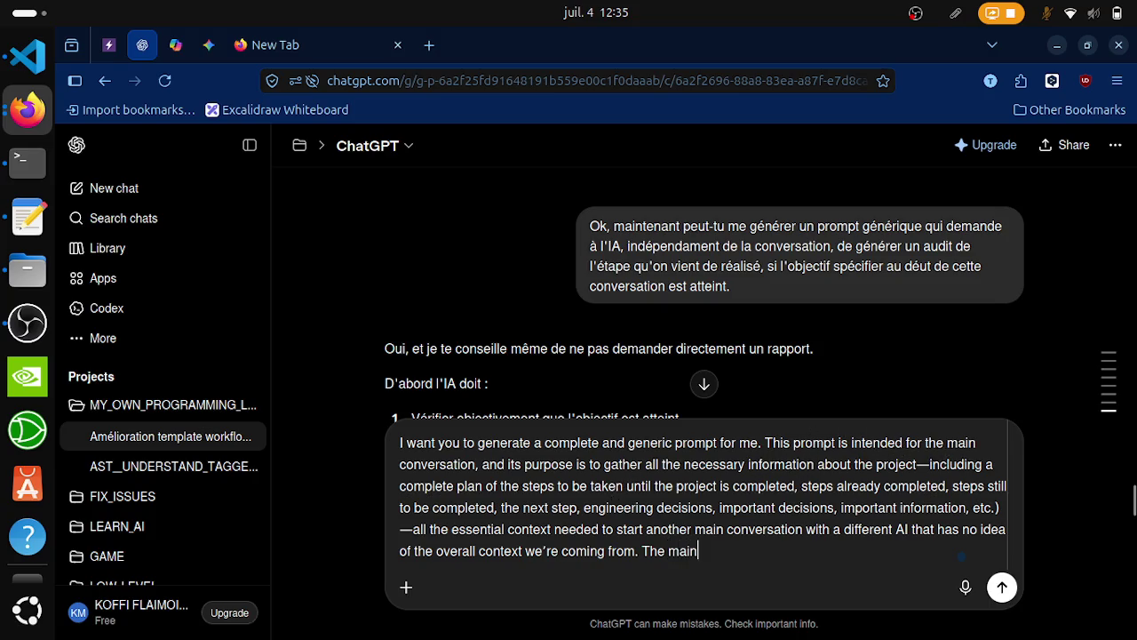
text( conversation has to)
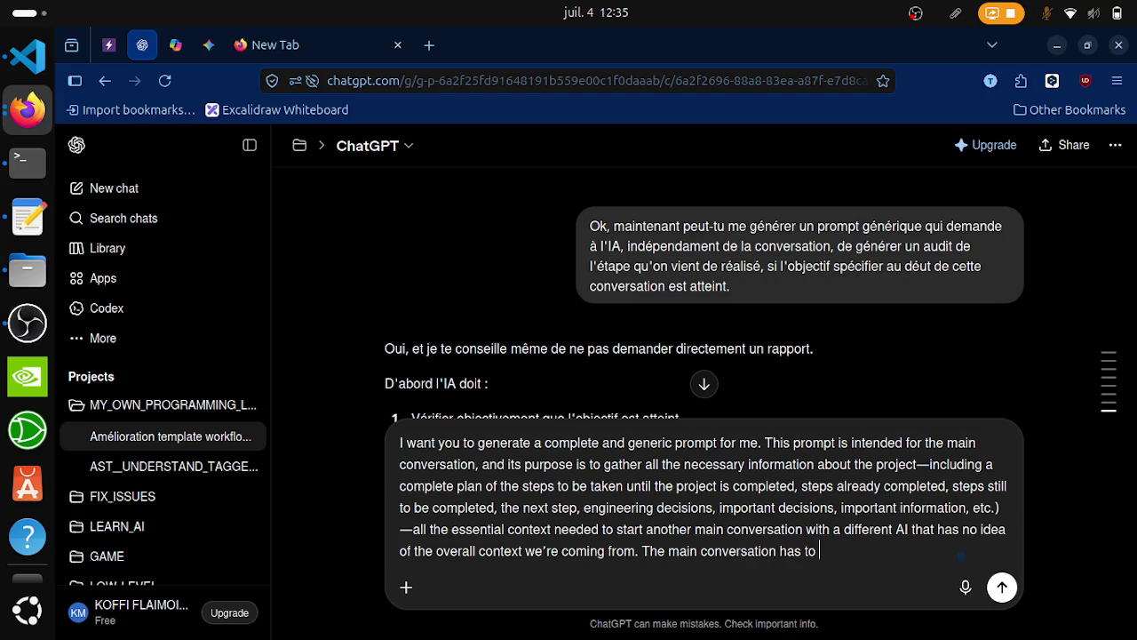
text( anse)
key(BackSpace)
text(wer )
text(in english.)
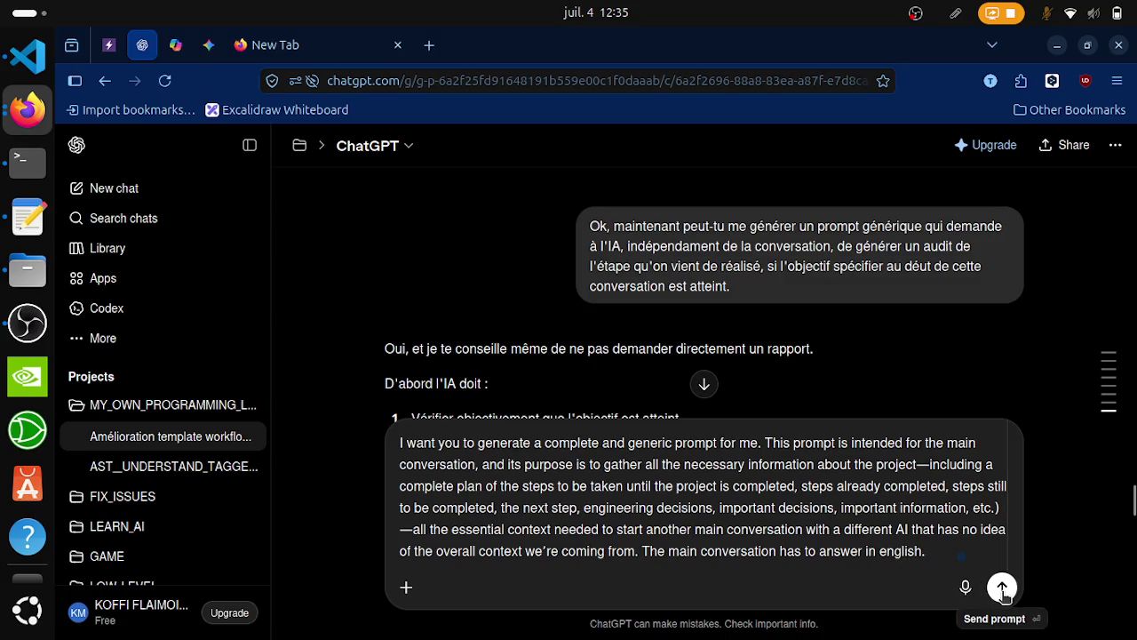
click(885, 557)
key(BackSpace)
text(E)
text(Thx :))
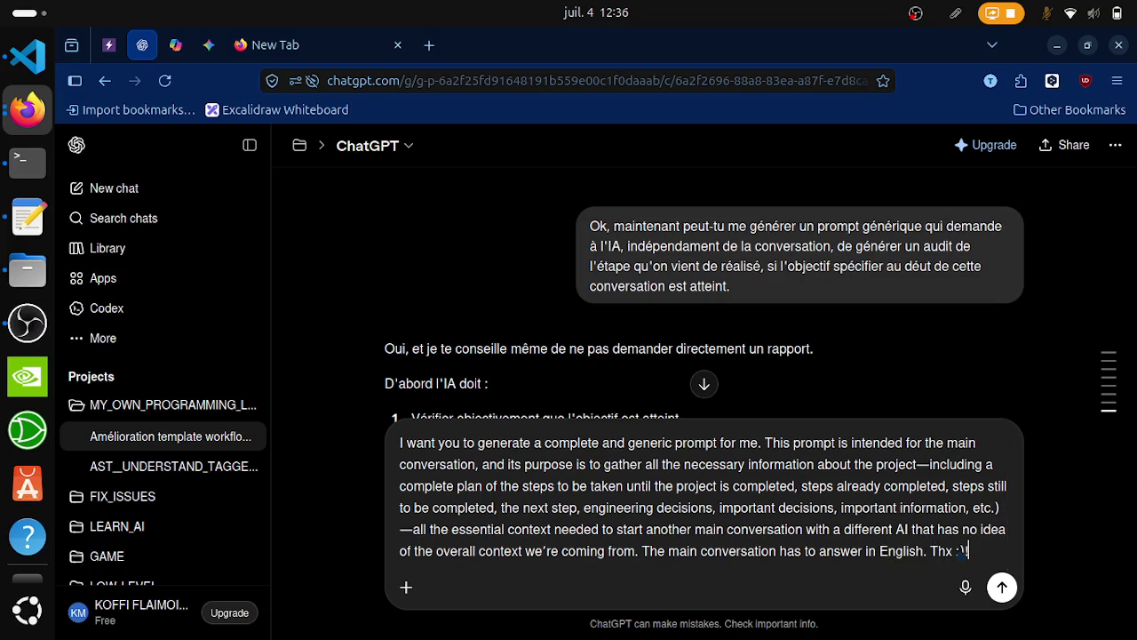
key(Return)
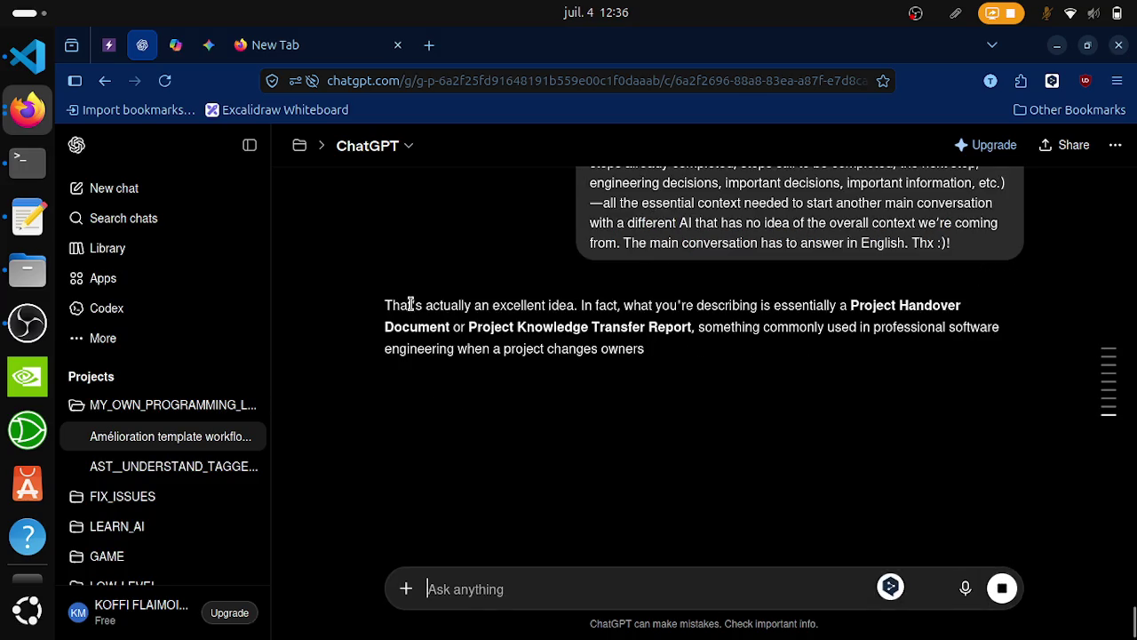
Step: Switch to the YouTube window, start the Shiki no uta mix, and return to results
click(7, 125)
click(688, 341)
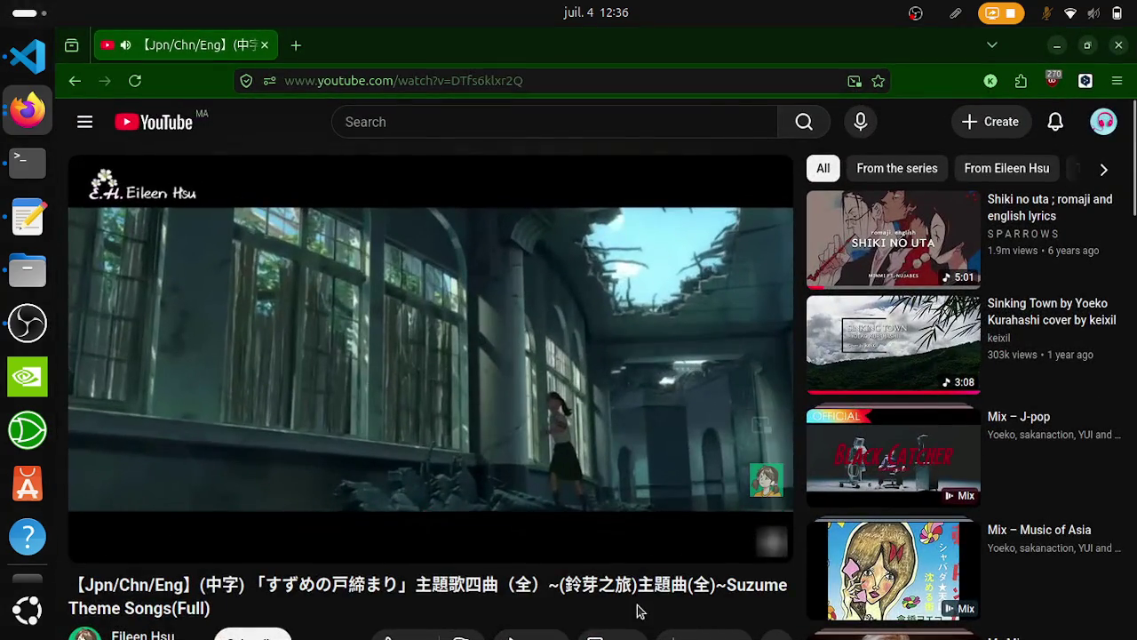
scroll(410, 429, down, 3)
scroll(728, 444, up, 3)
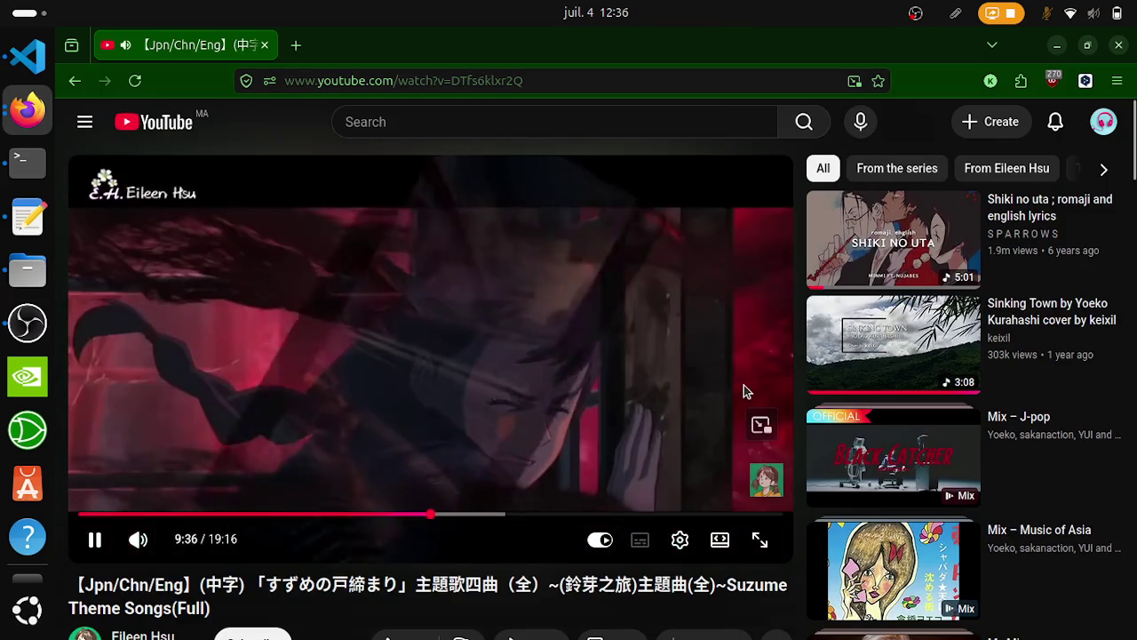
click(893, 453)
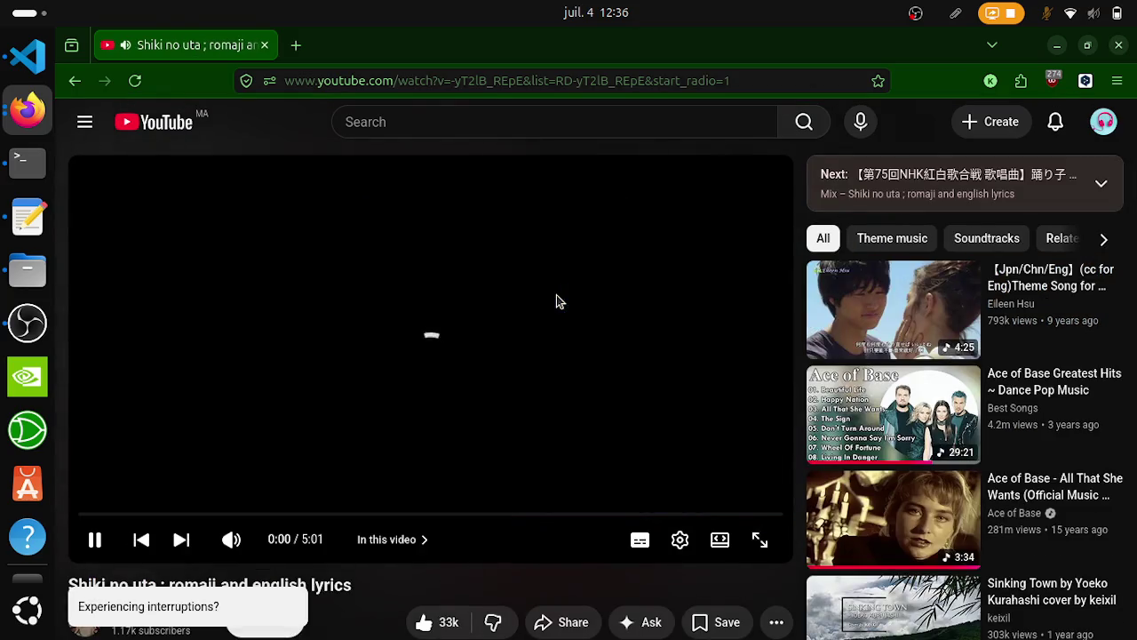
scroll(556, 295, down, 3)
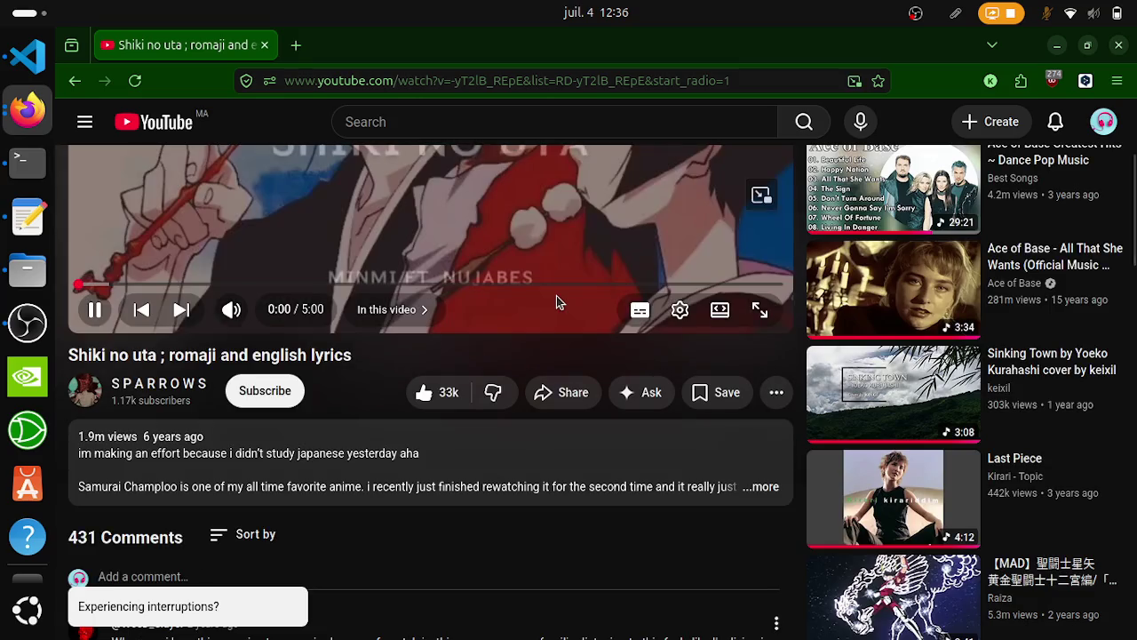
key(alt+Left)
Step: Open the saved playlists and the MY_CURRENT_FAVORITE_SONGS playlist page
click(78, 398)
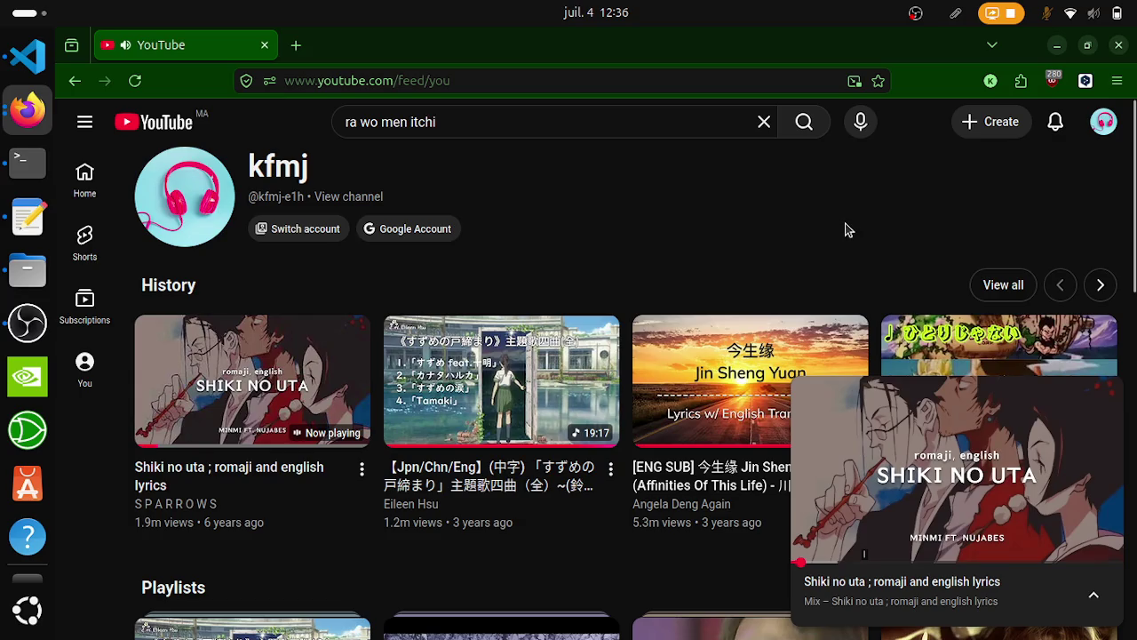
scroll(827, 260, down, 4)
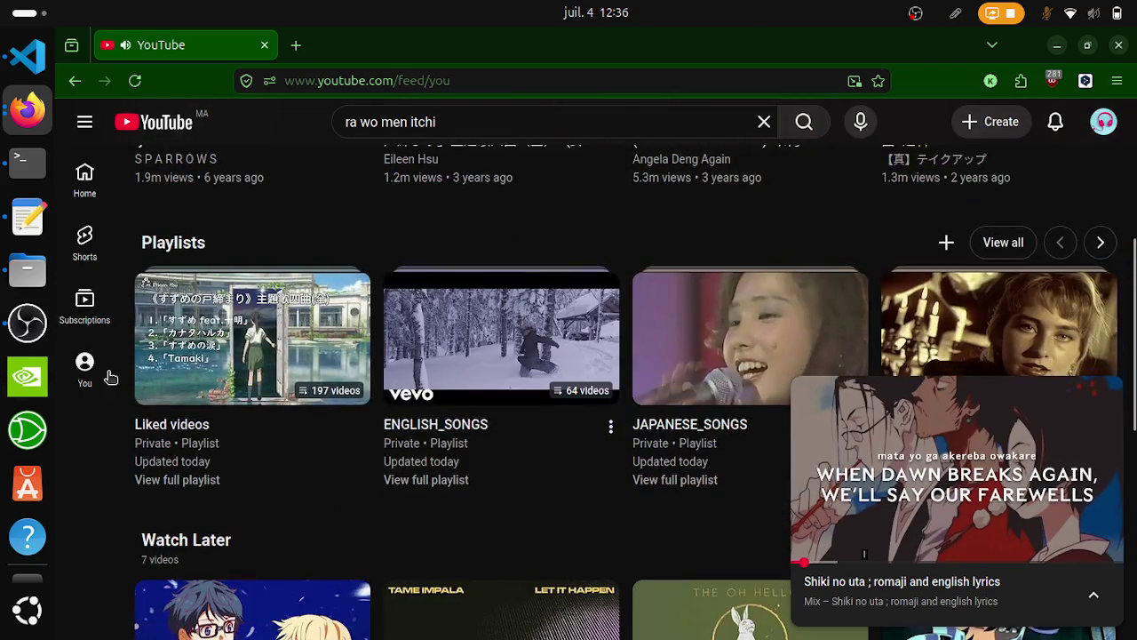
mouse_move(109, 377)
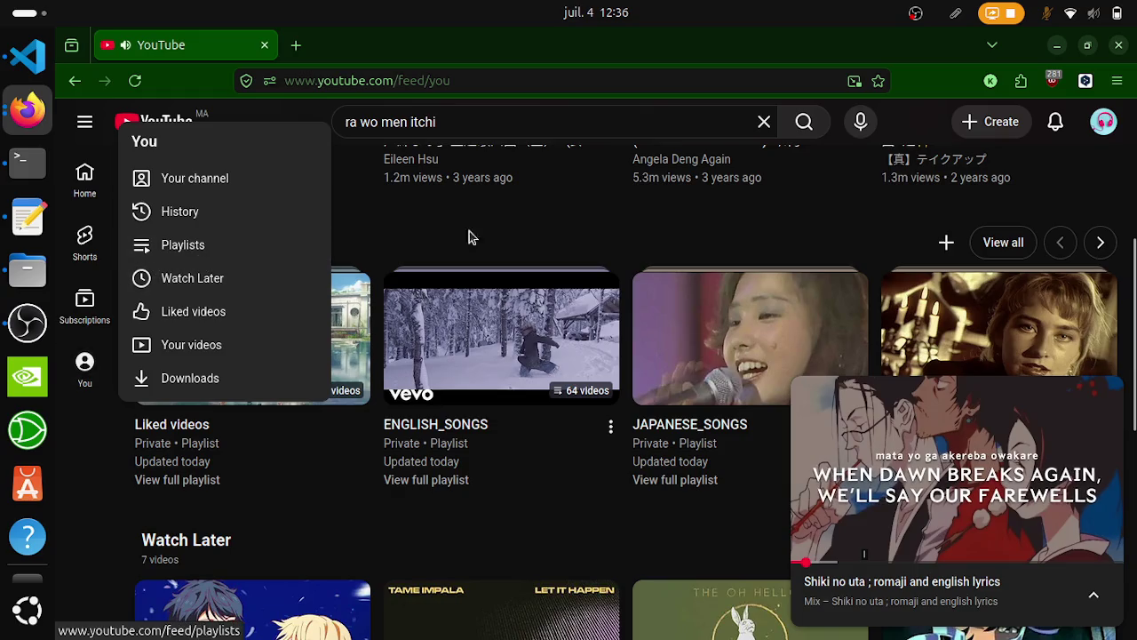
click(178, 249)
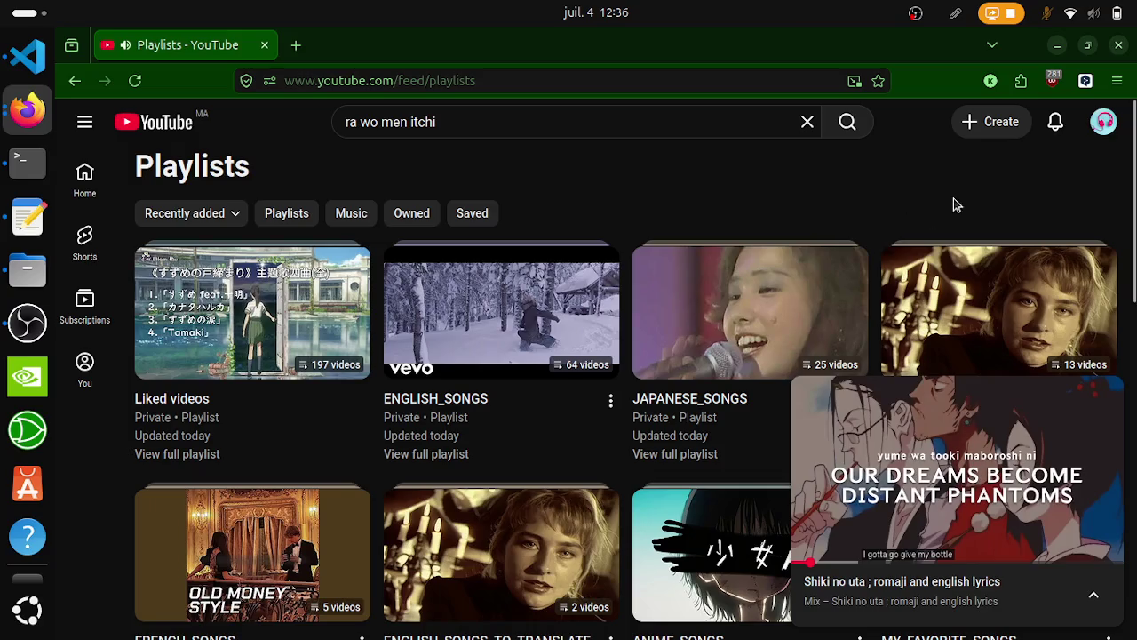
scroll(954, 206, down, 2)
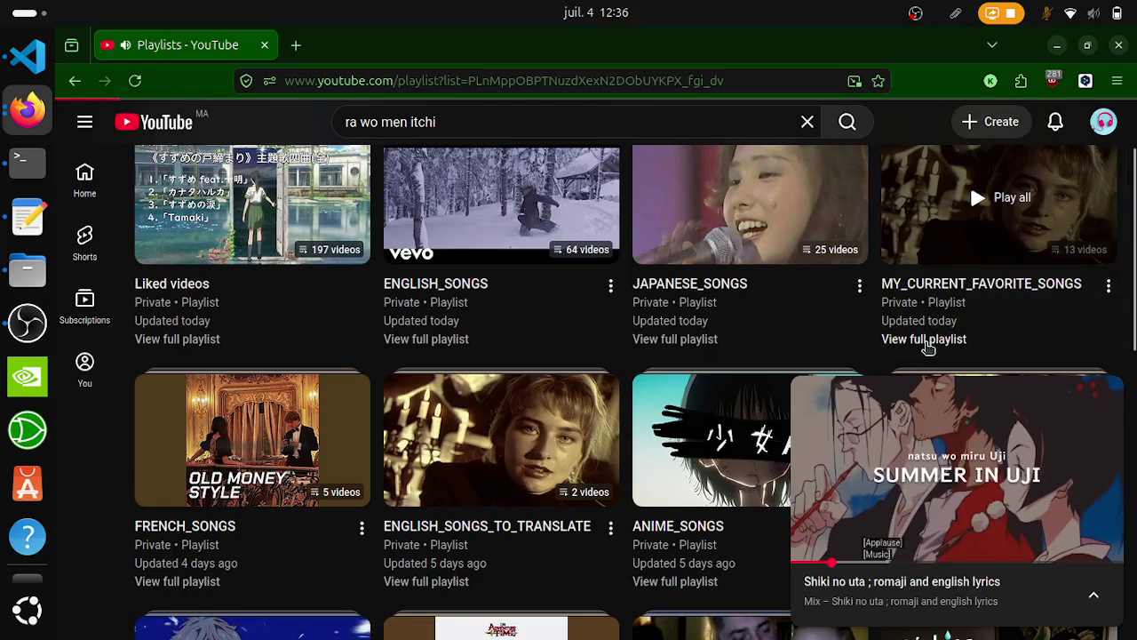
click(926, 345)
click(27, 109)
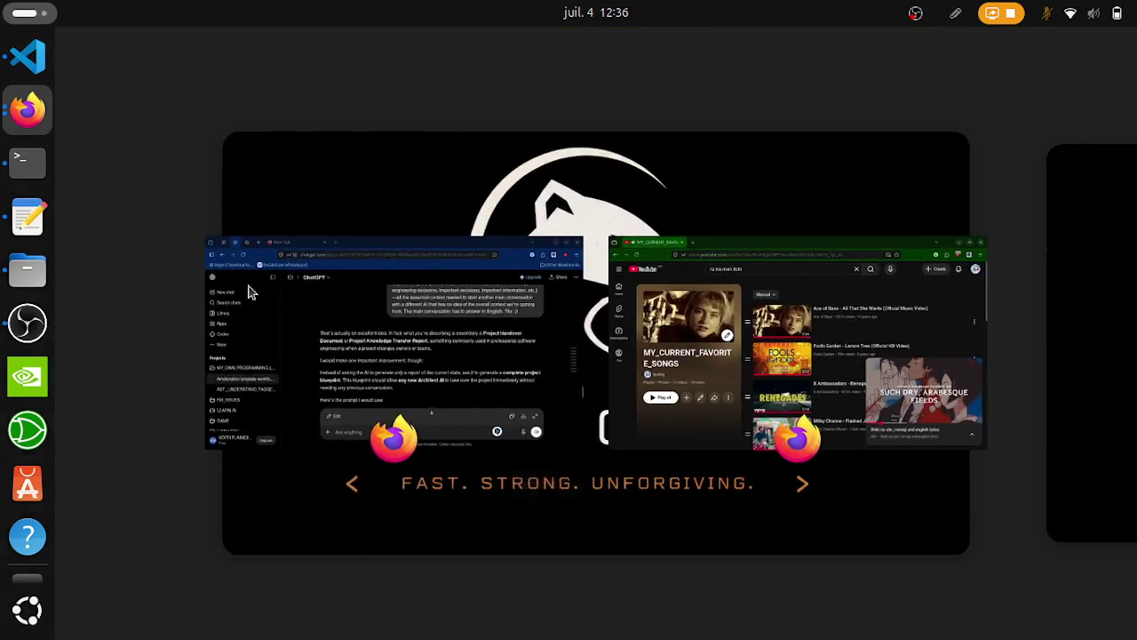
Step: Back in ChatGPT, translate 'Project Handover Document' from the answer into French with DeepL
click(370, 320)
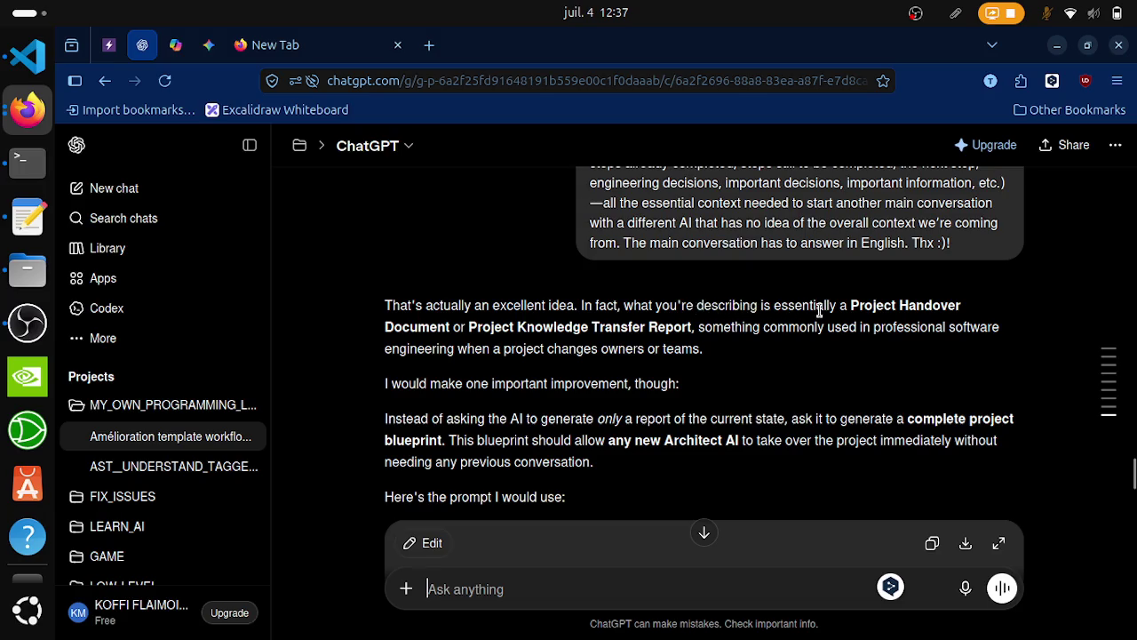
double_click(927, 309)
click(843, 310)
mouse_move(850, 307)
mouse_down()
mouse_move(947, 305)
mouse_move(452, 347)
mouse_move(454, 326)
mouse_up()
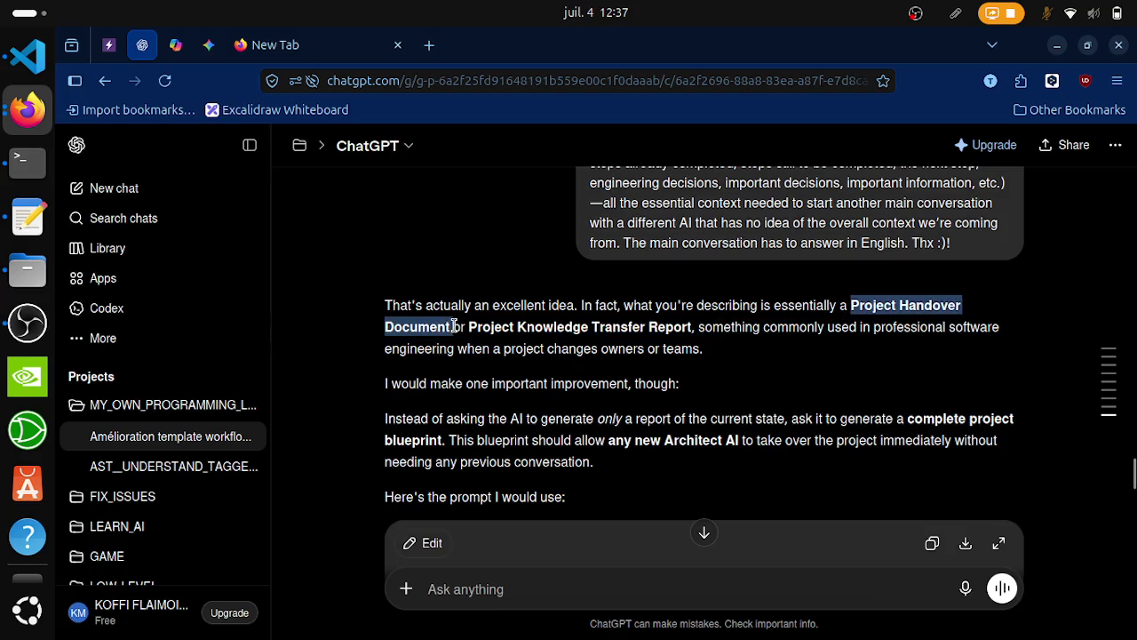
click(464, 348)
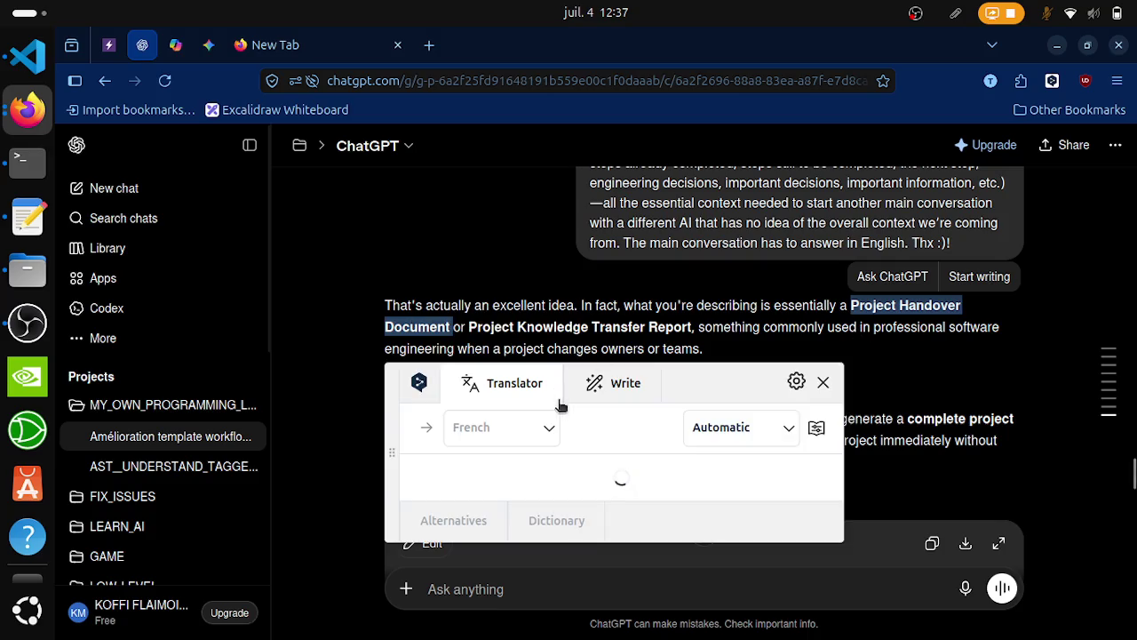
click(539, 299)
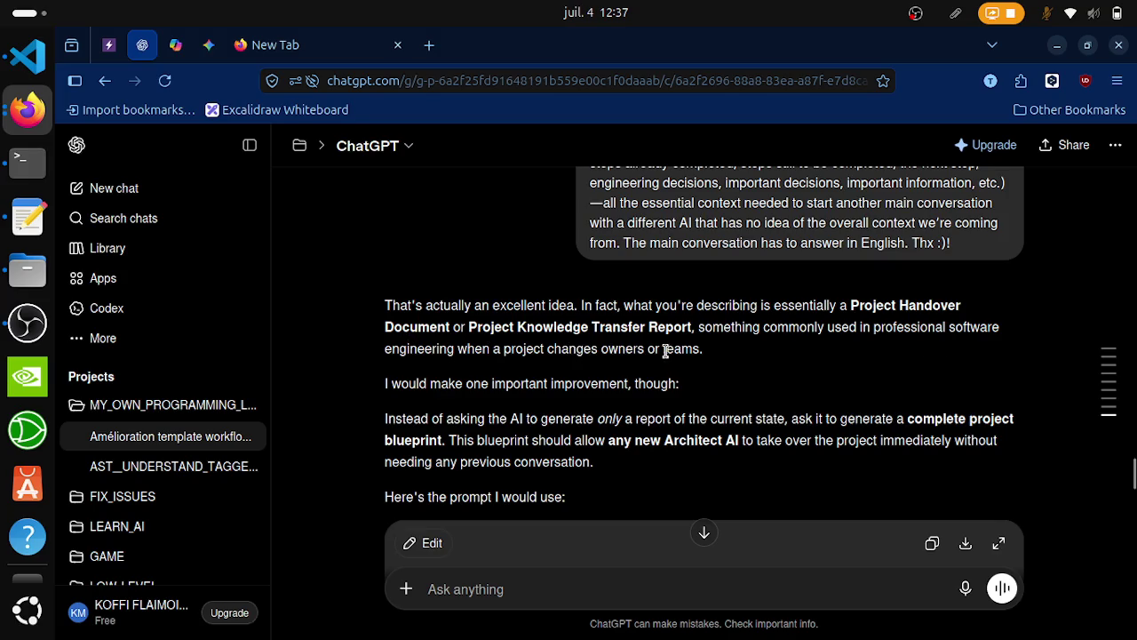
Step: Look up the French translation of 'take over' in the reply, then clear the selection
scroll(708, 357, down, 3)
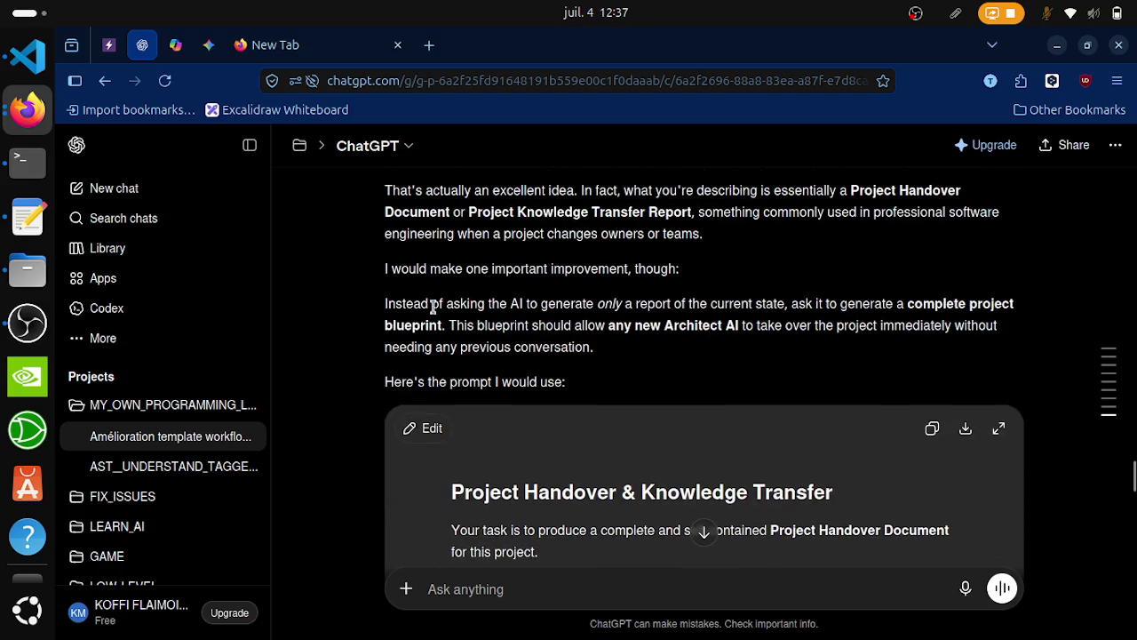
scroll(453, 347, up, 3)
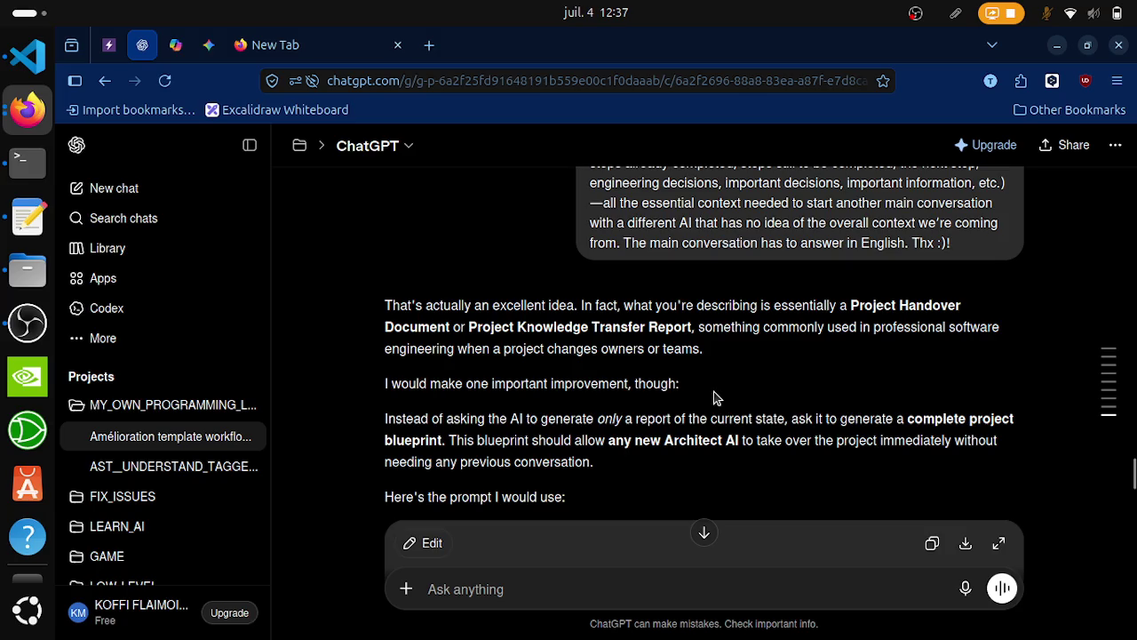
scroll(715, 397, down, 3)
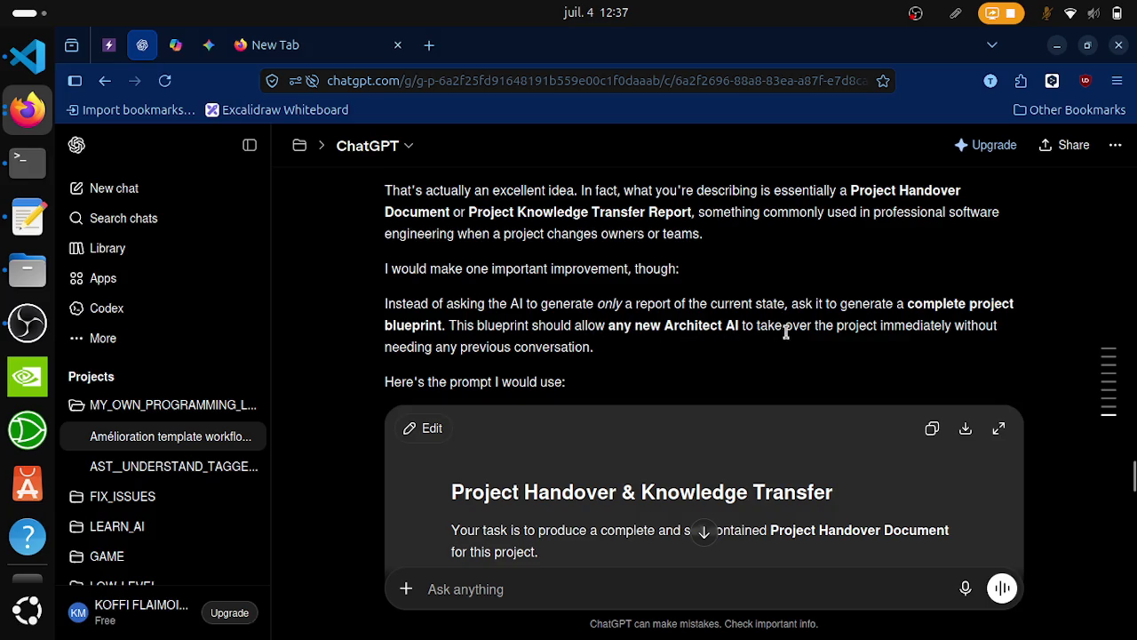
drag(756, 325, 812, 327)
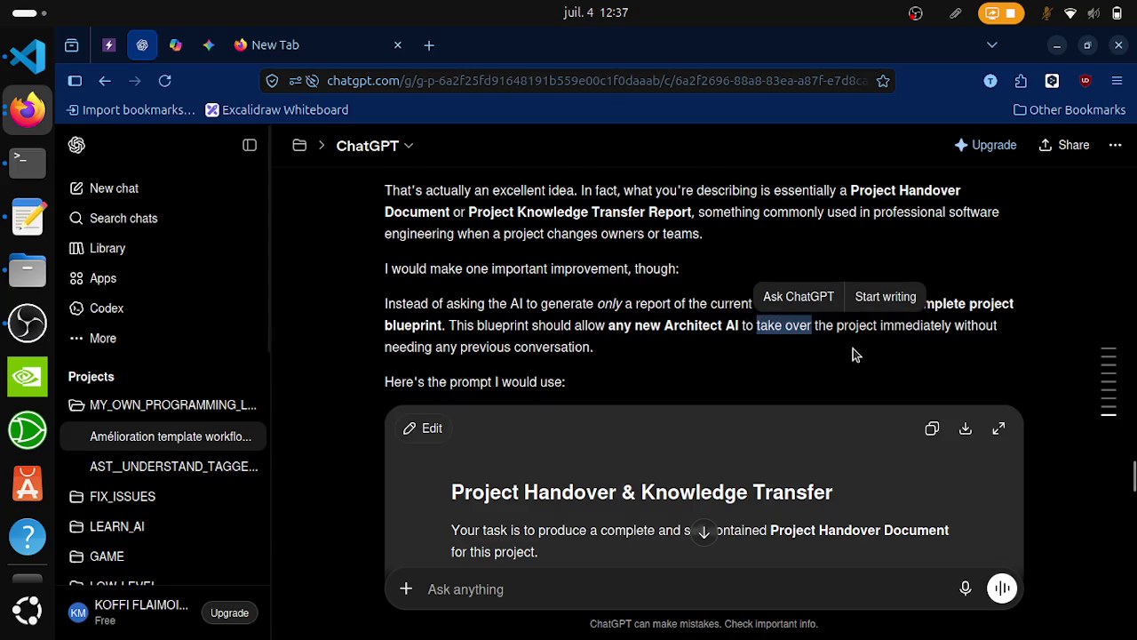
click(853, 348)
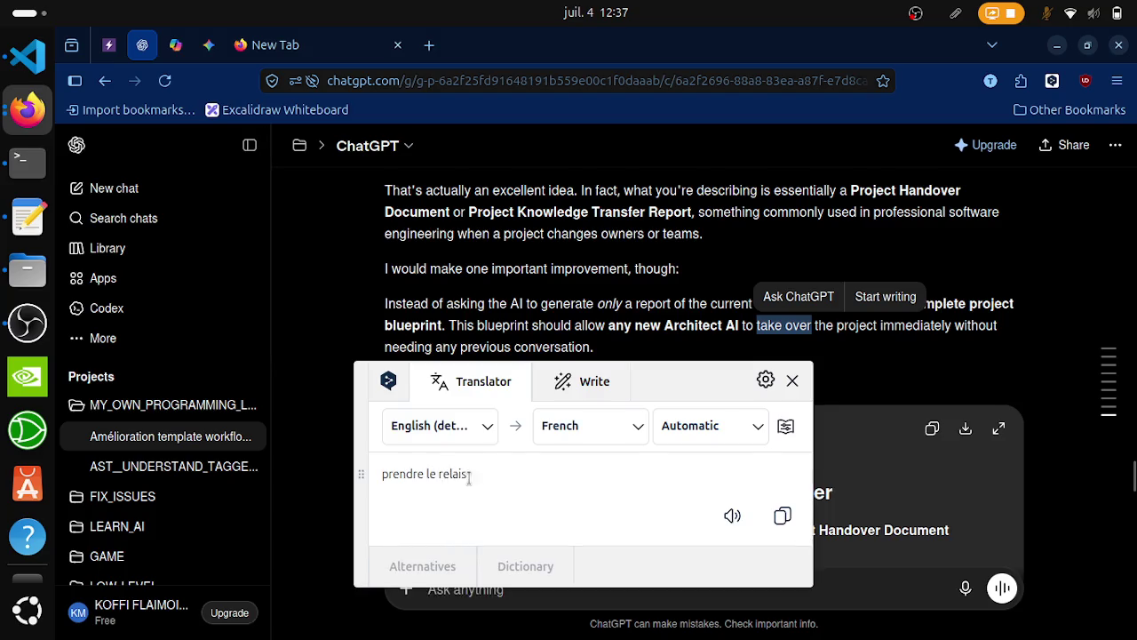
click(792, 380)
click(652, 299)
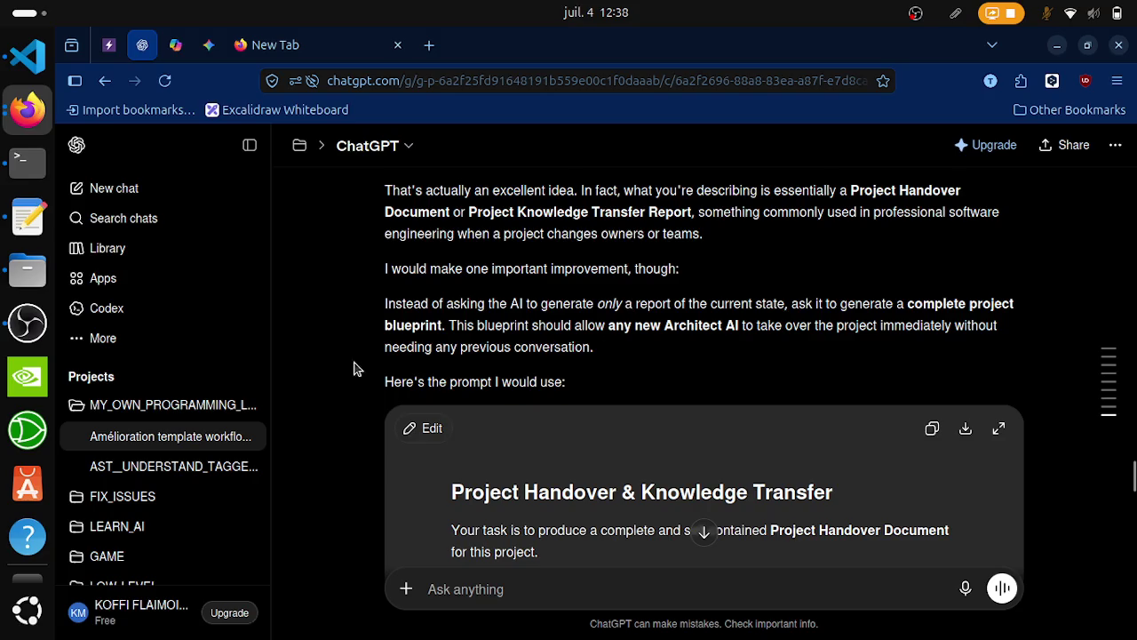
Step: In the empty new tab, enter 'mistral.chat.c' in the address bar
click(373, 45)
click(370, 89)
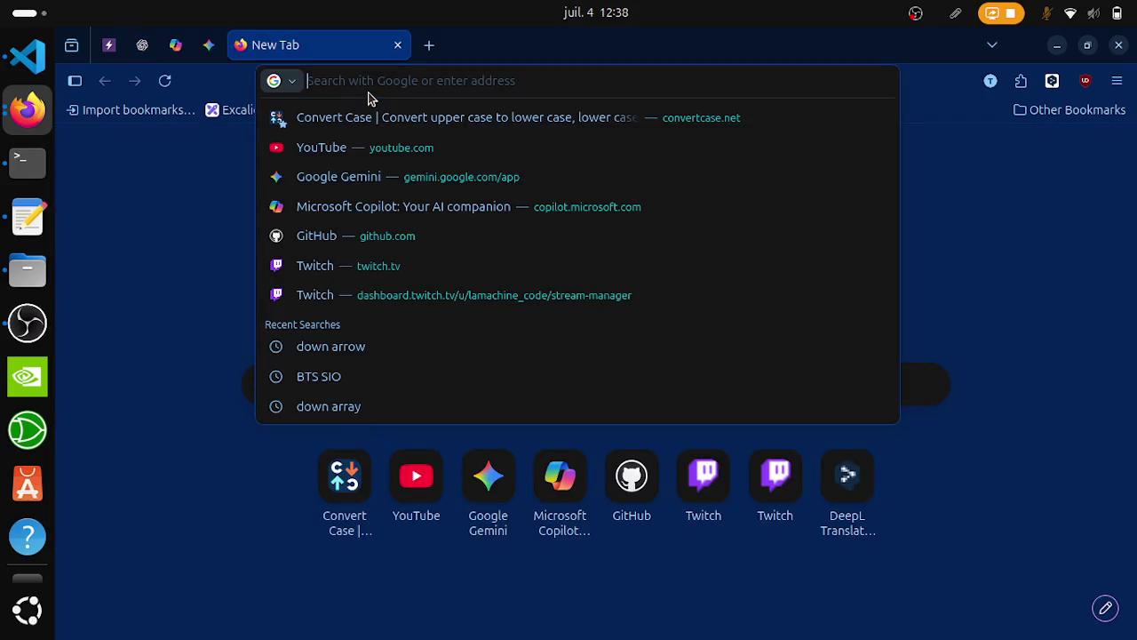
text(mistral)
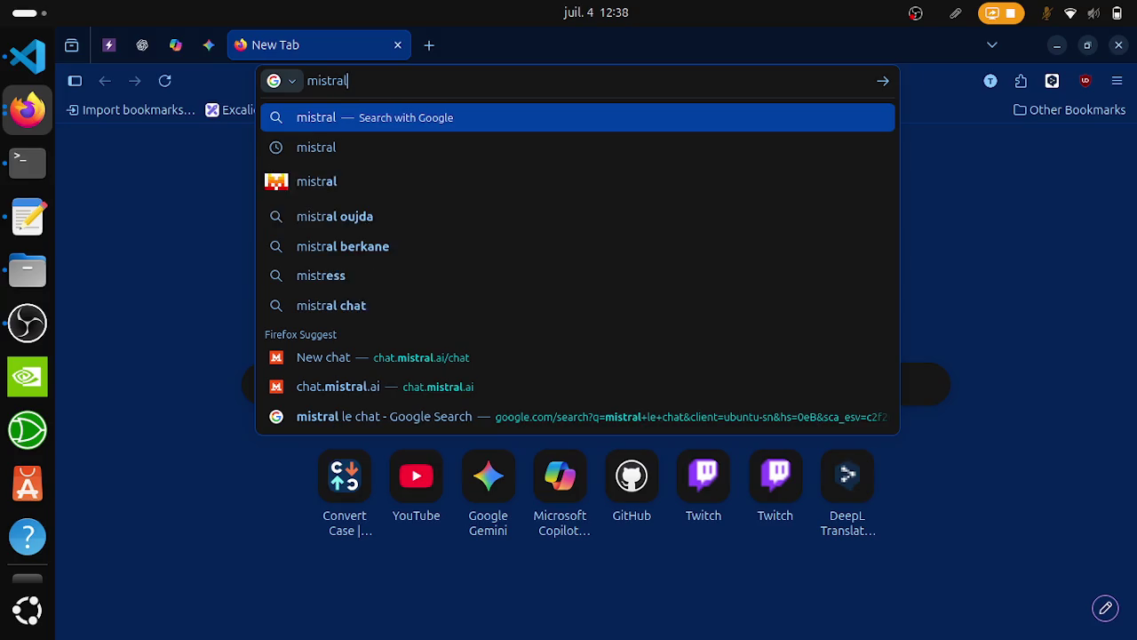
text(.chat.c)
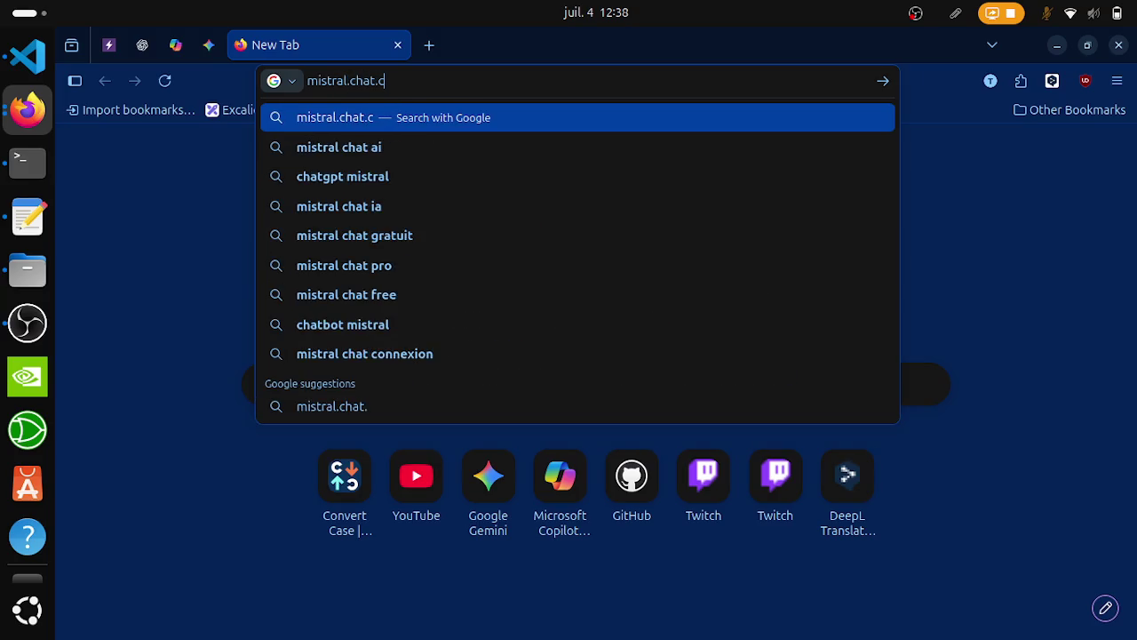